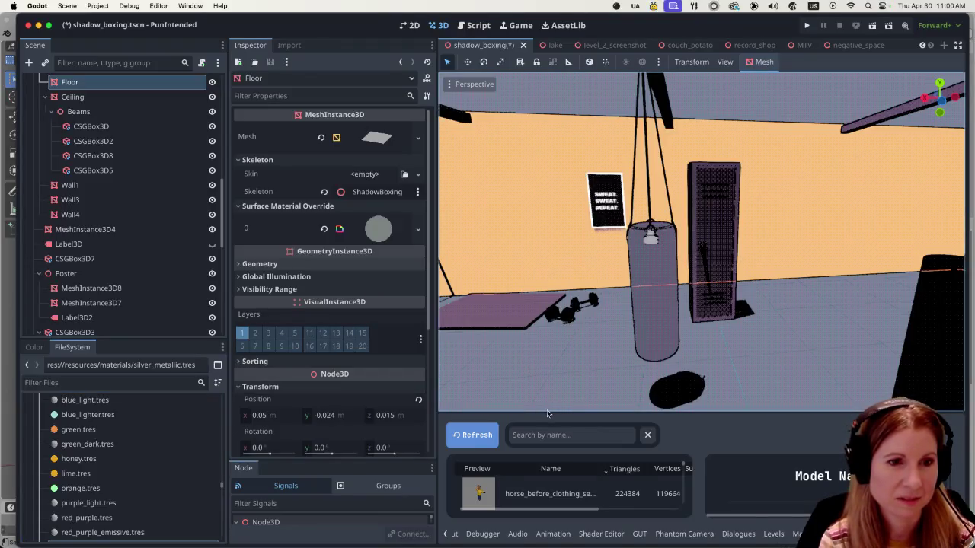
- Shrink the 3D viewport to enlarge the bottom panel, then filter project files by 'locker'
drag(545, 412, 539, 338)
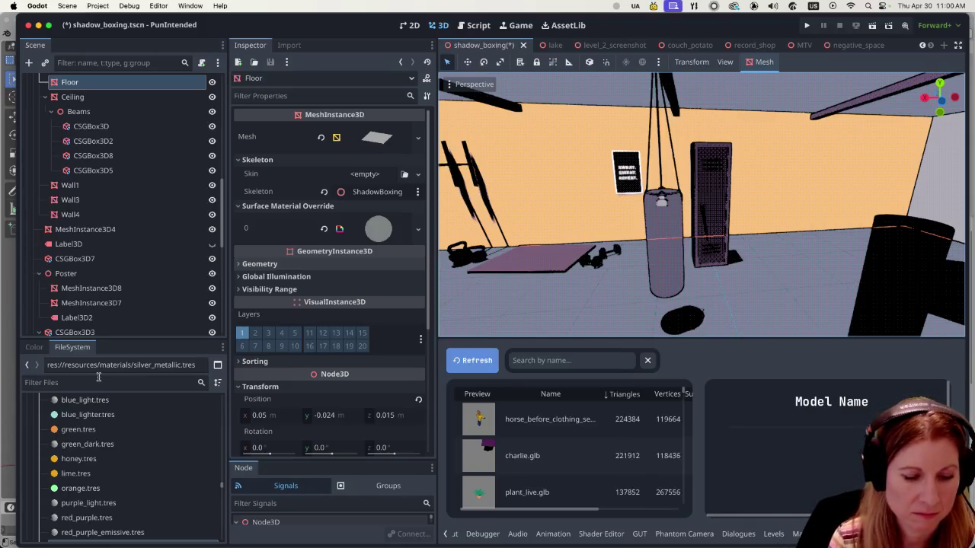
click(98, 377)
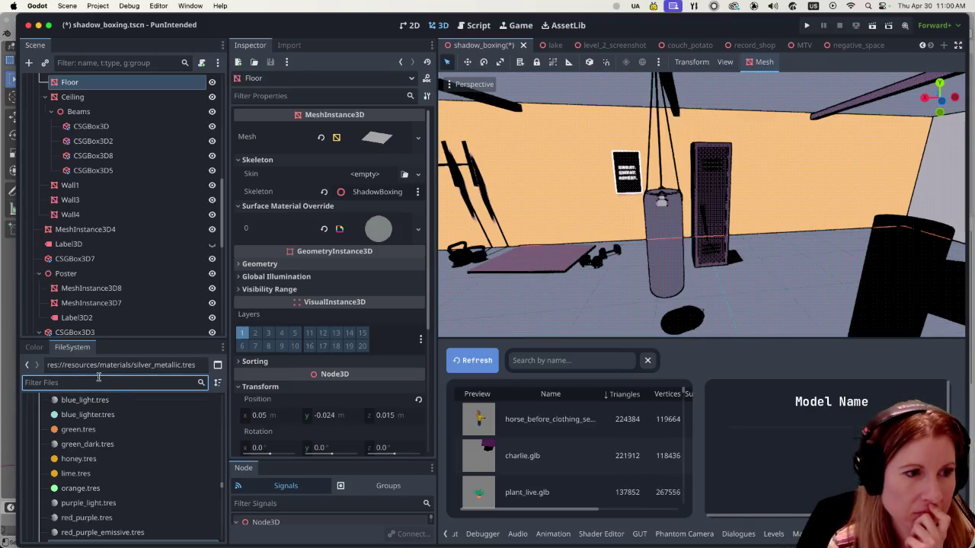
scroll(155, 477, down, 4)
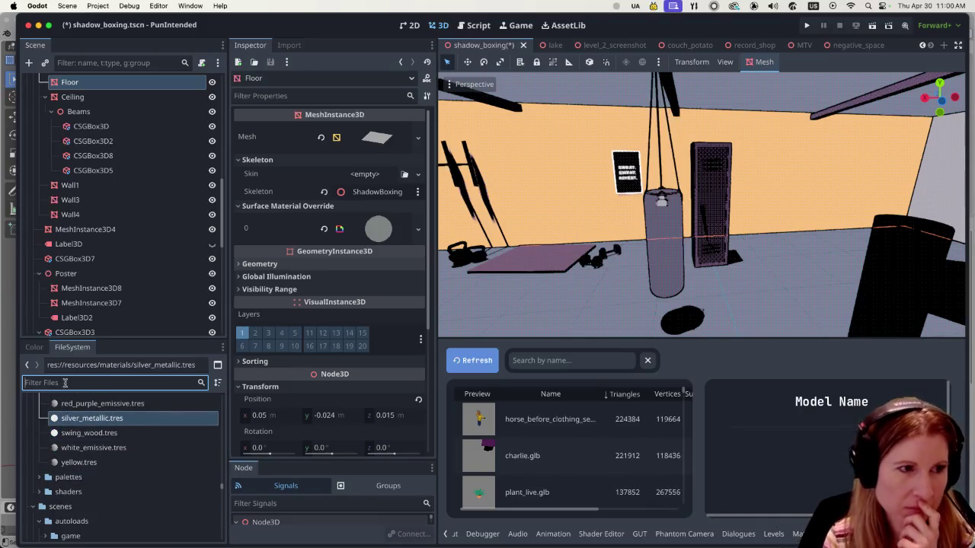
text(locker)
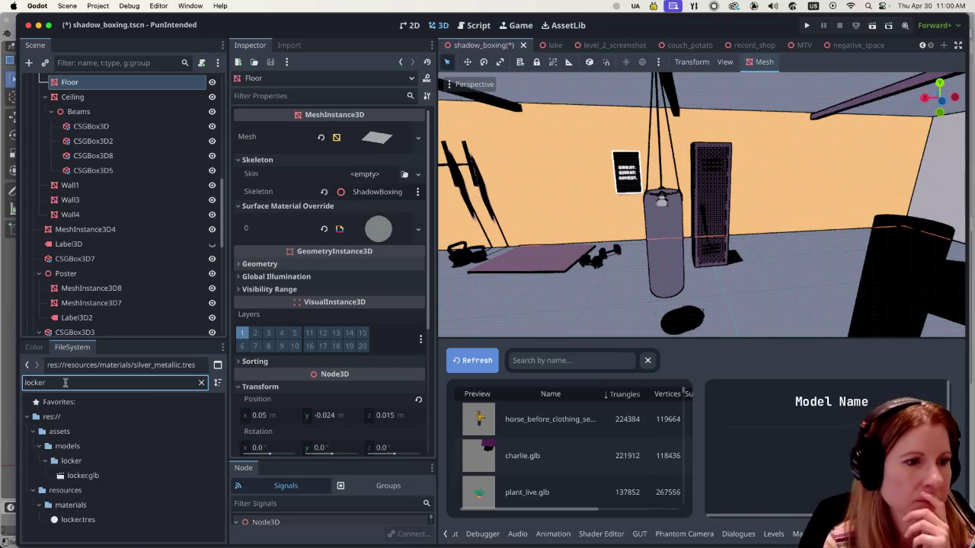
- Open locker.tres in the Inspector and briefly expand and collapse its Shading section
click(99, 521)
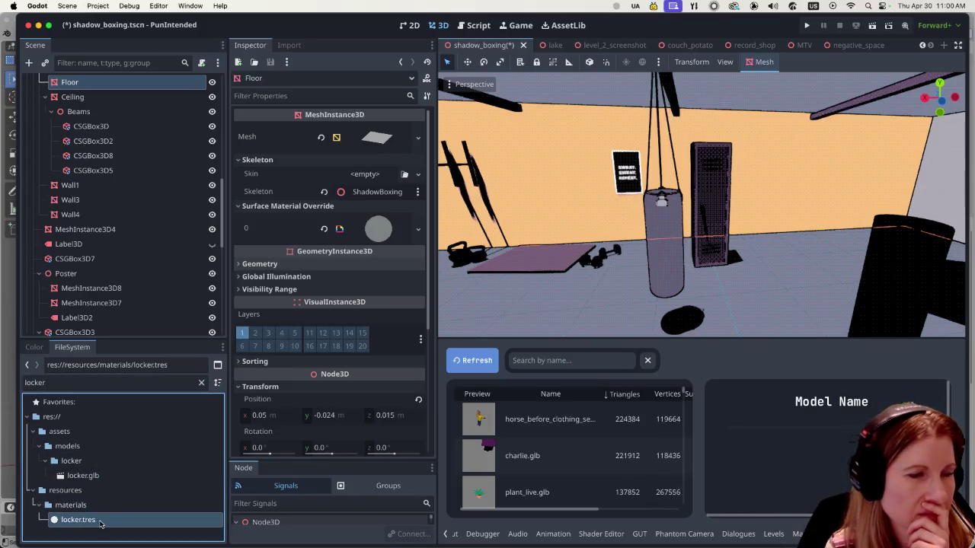
mouse_move(342, 285)
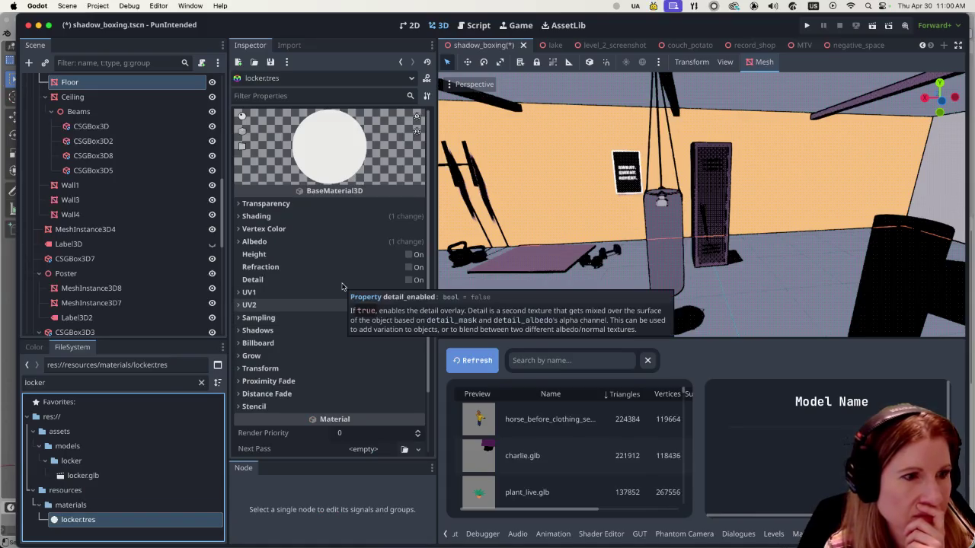
click(240, 218)
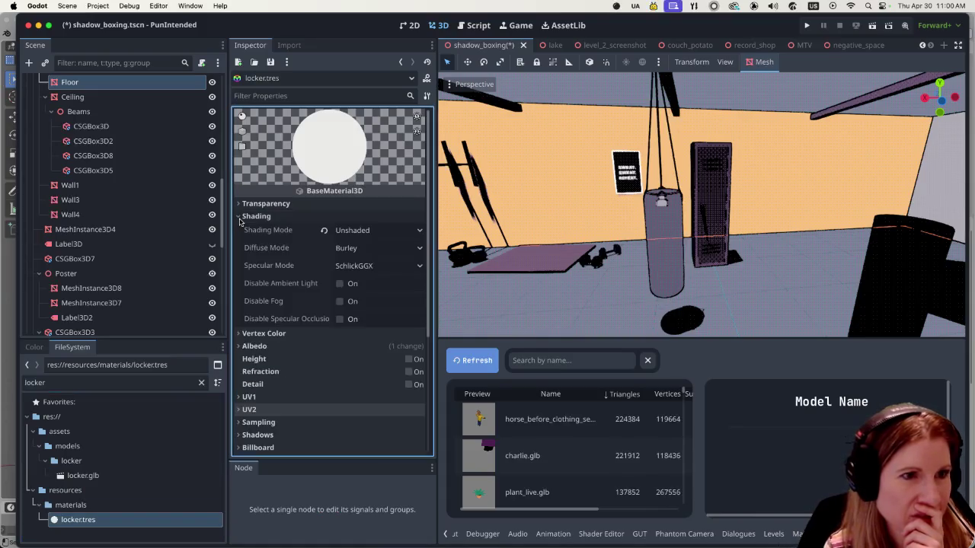
click(240, 217)
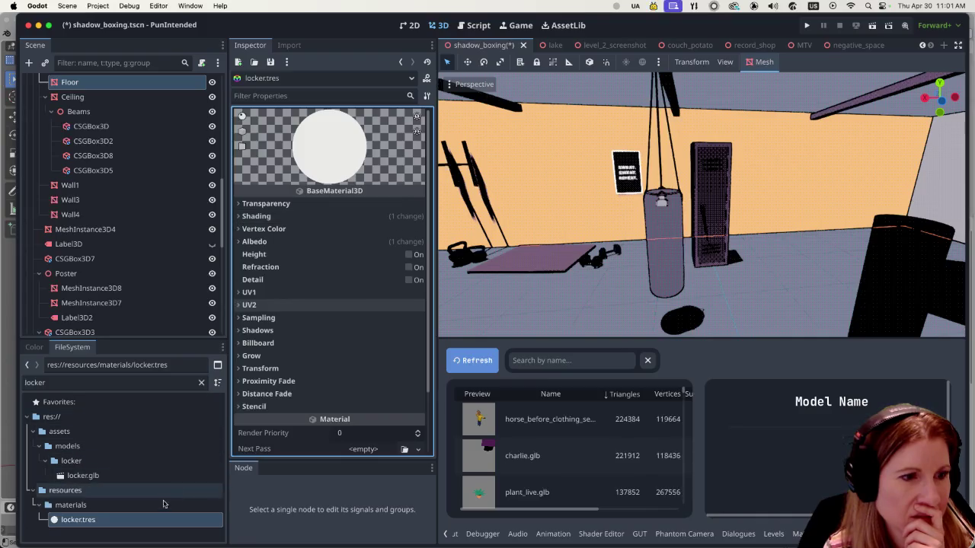
- Delete locker.tres from the project, confirming the removal
right_click(151, 520)
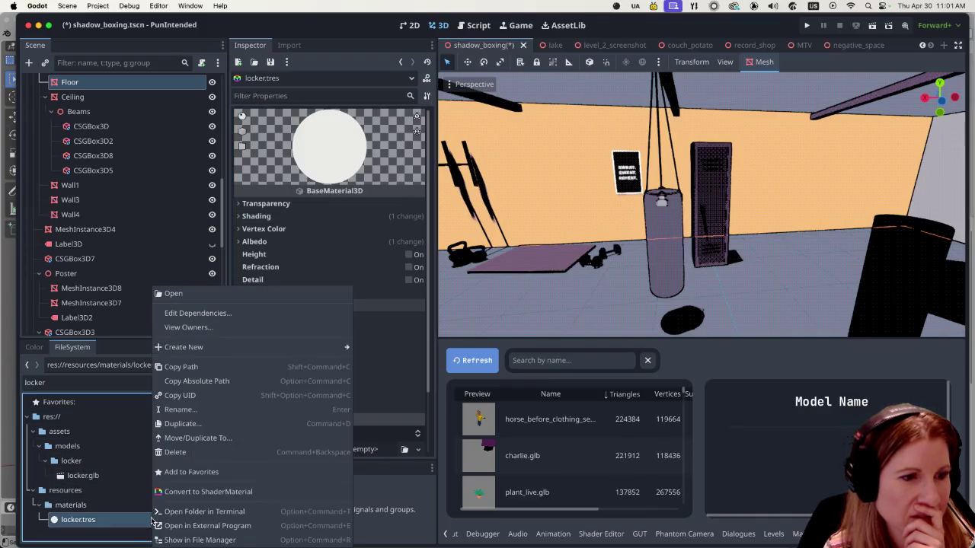
click(183, 453)
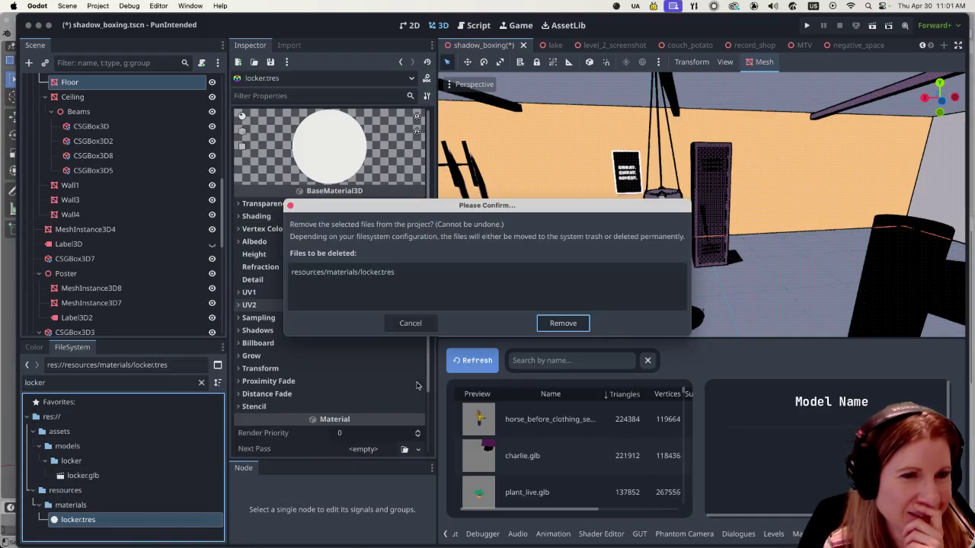
click(563, 323)
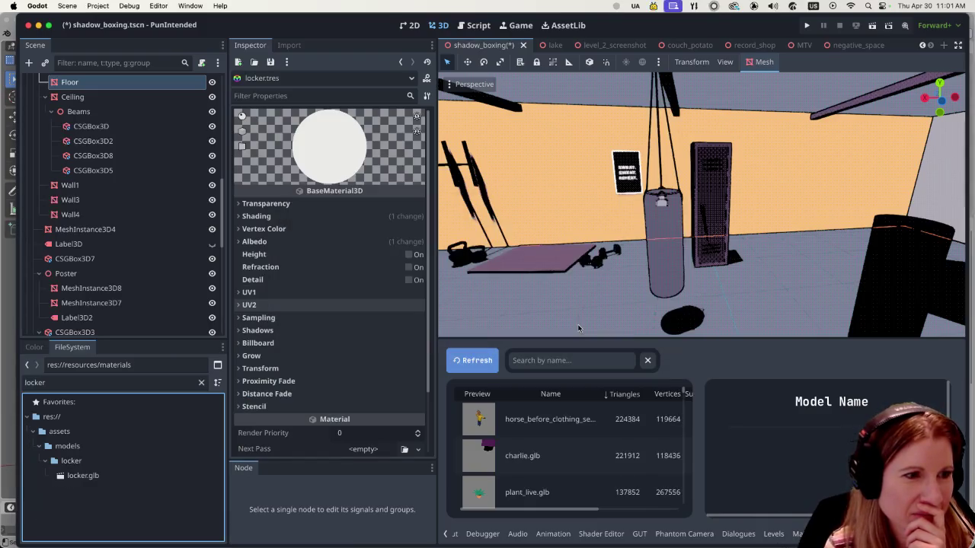
- Clear the 'locker' filter, browse the full file tree, then filter by 'lock' and select the locker model folder
double_click(83, 383)
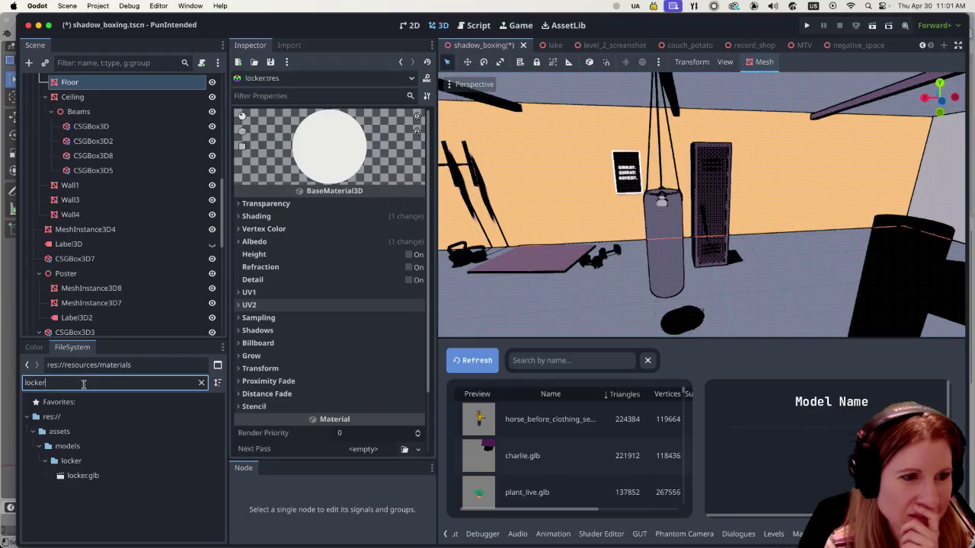
key(BackSpace)
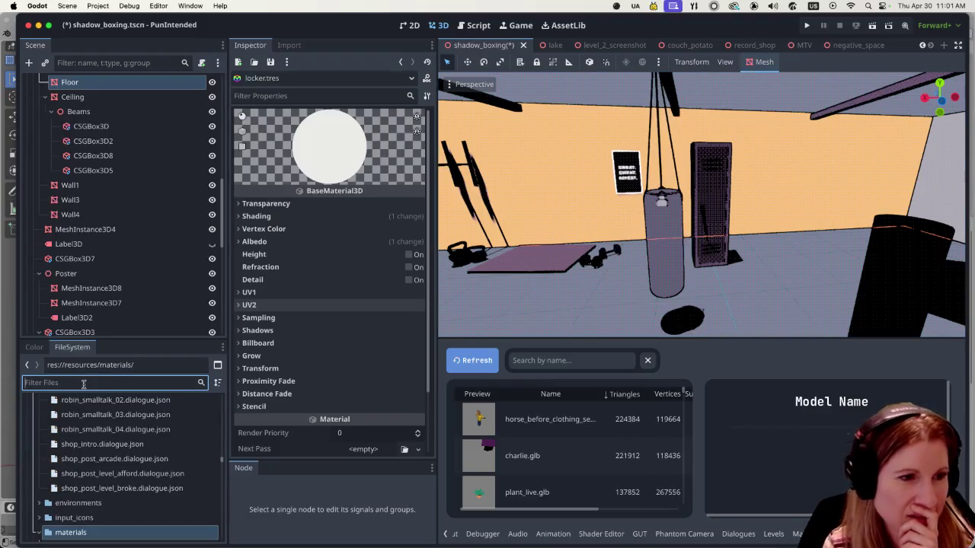
scroll(126, 464, down, 5)
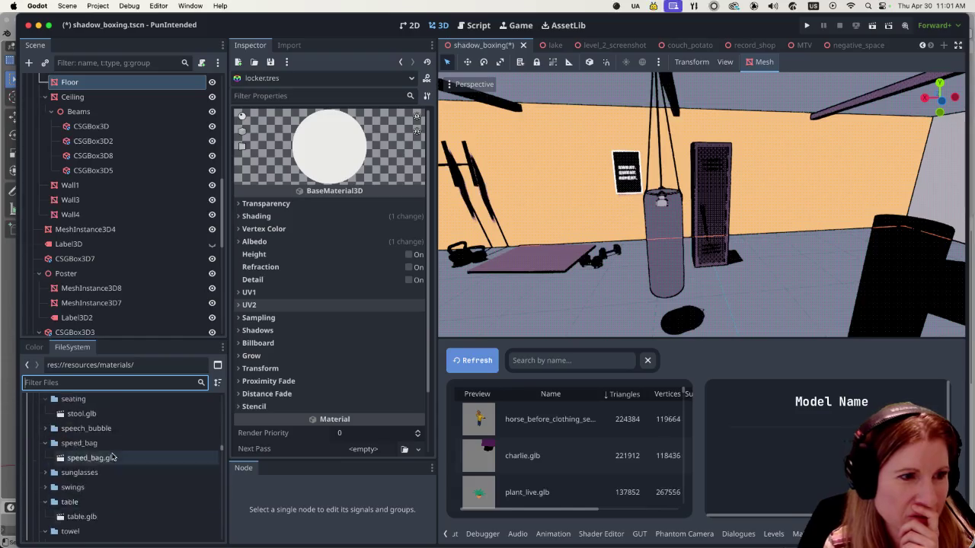
scroll(107, 451, down, 10)
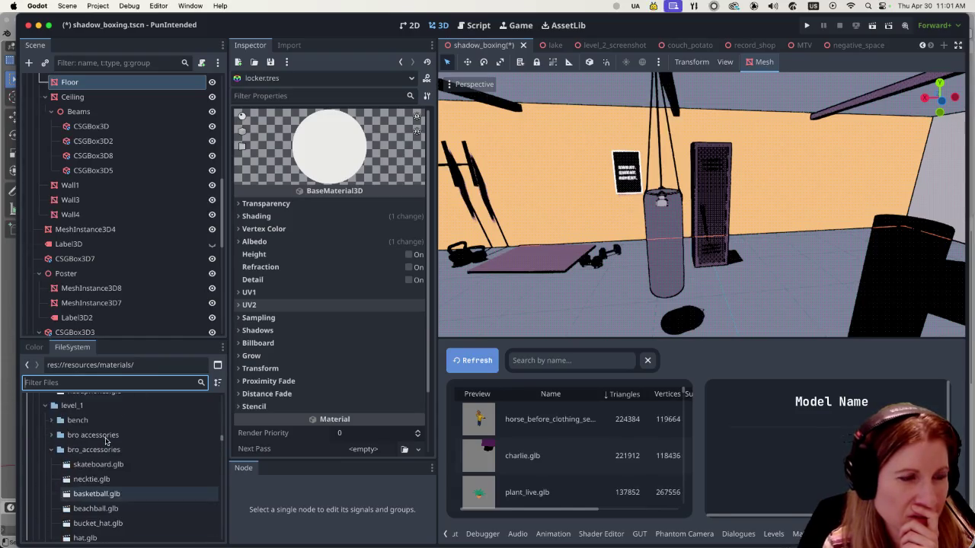
scroll(107, 440, up, 10)
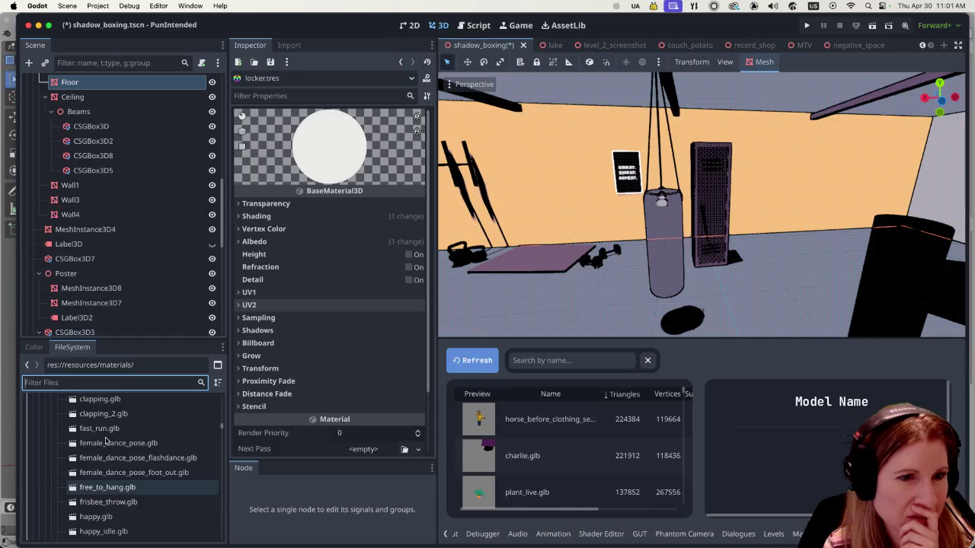
scroll(103, 443, down, 10)
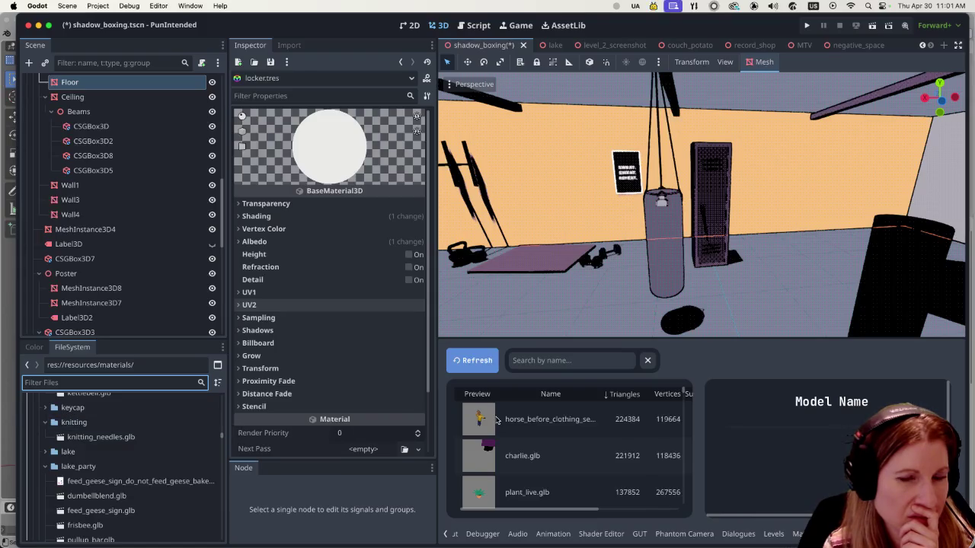
scroll(160, 448, down, 5)
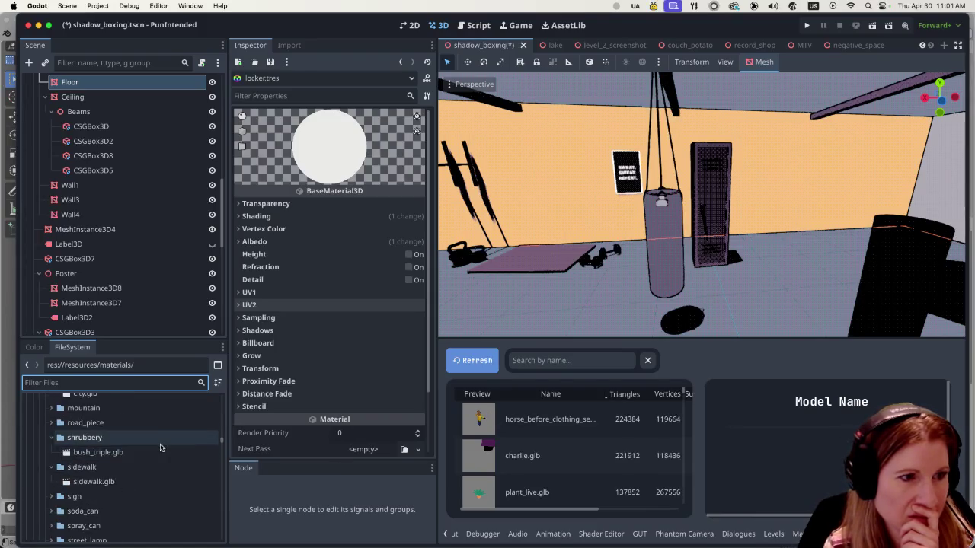
text(lock)
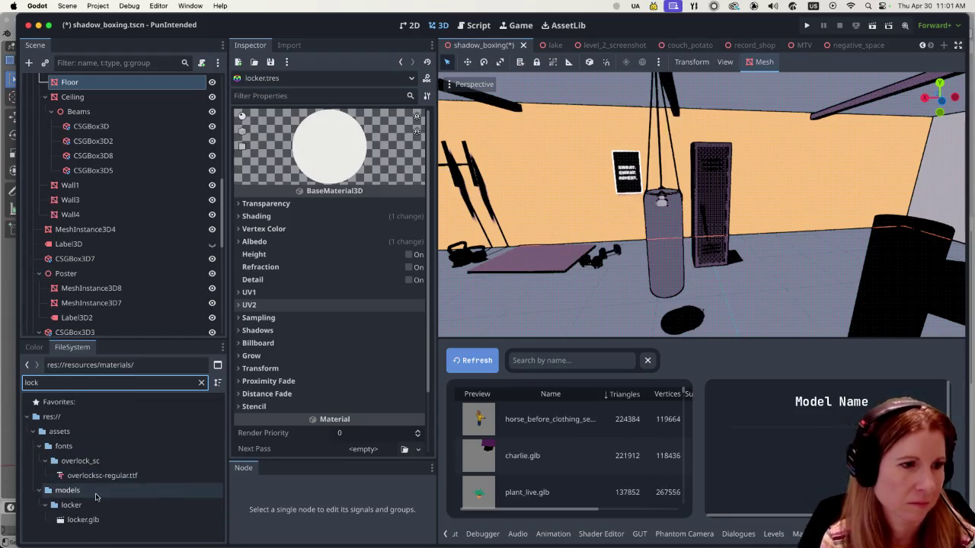
click(95, 505)
- Create a new ShaderMaterial resource inside the locker model folder
right_click(94, 508)
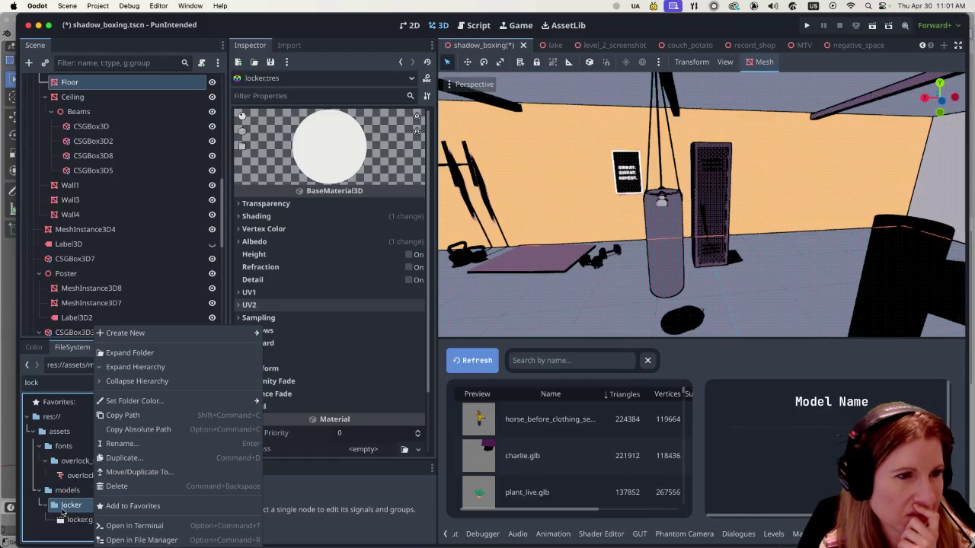
mouse_move(191, 334)
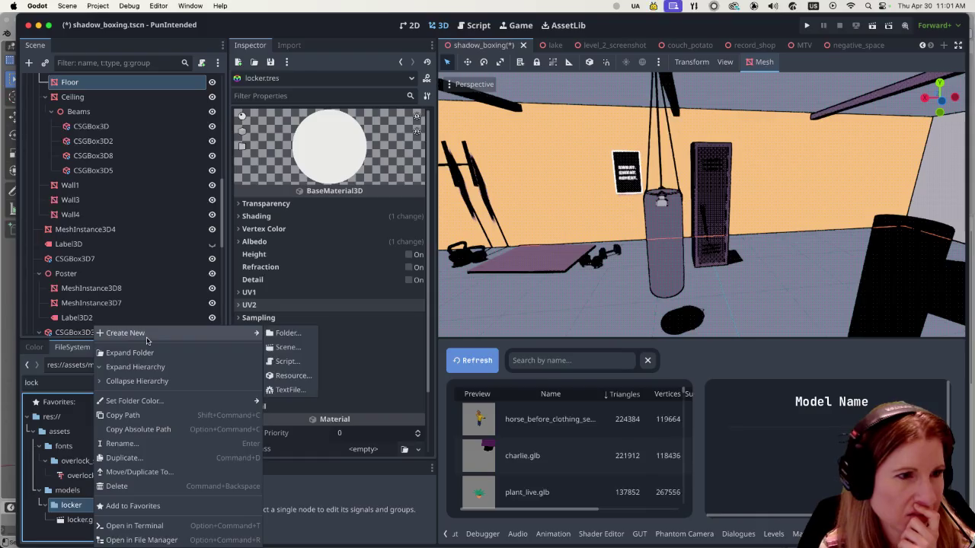
click(288, 375)
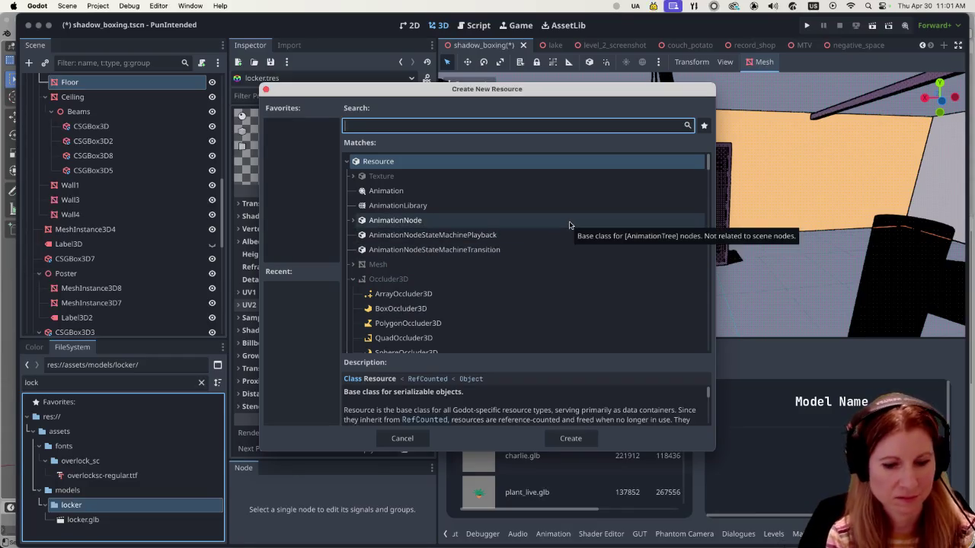
text(shader)
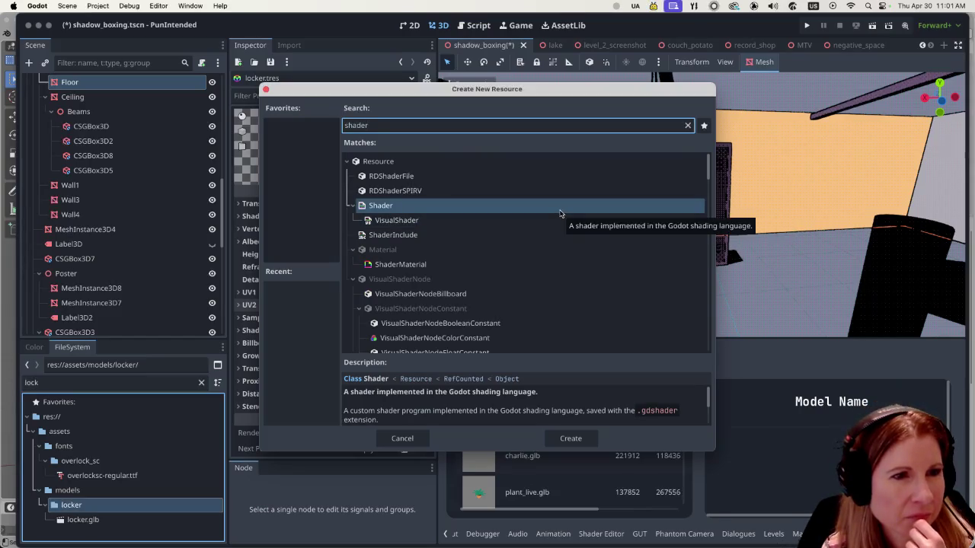
click(440, 265)
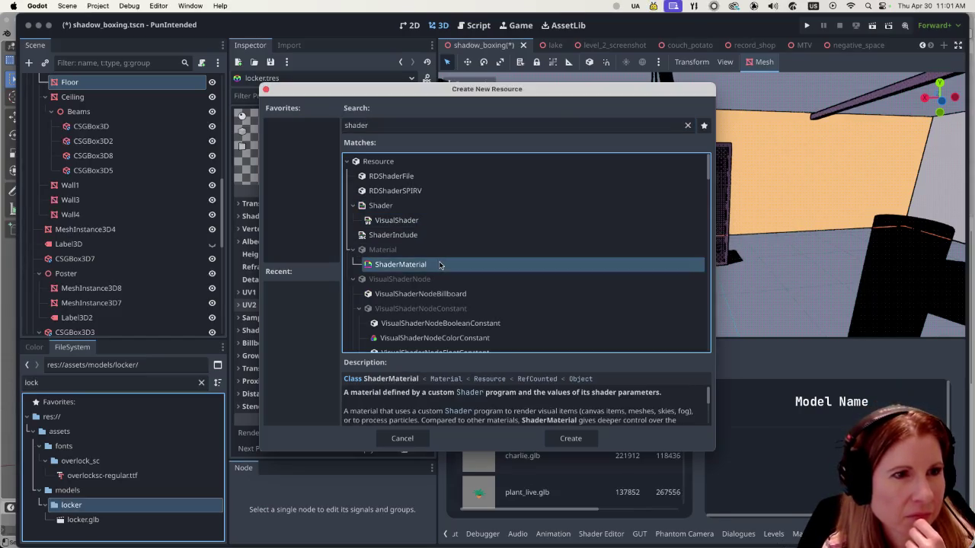
click(578, 440)
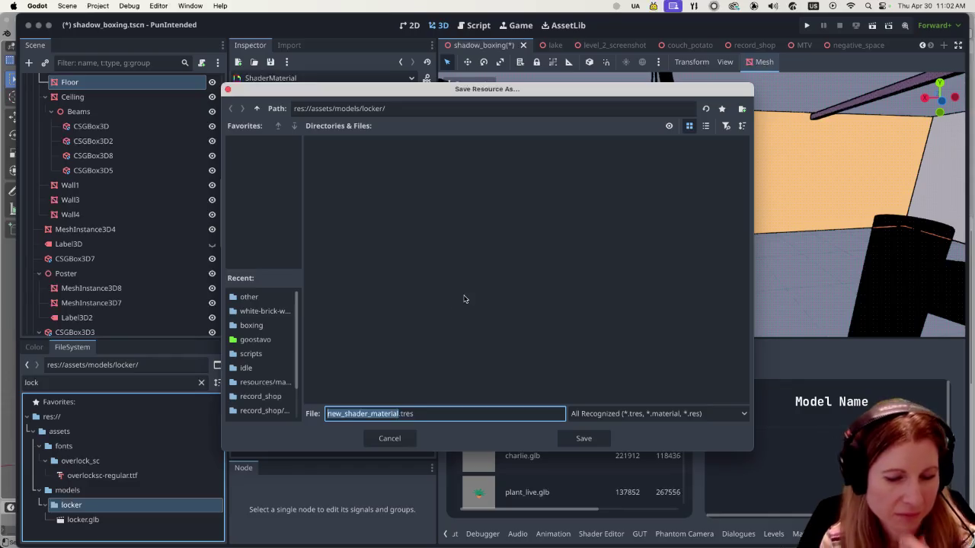
- Save the new ShaderMaterial as locker.tres in res://assets/models/locker/
text(locker)
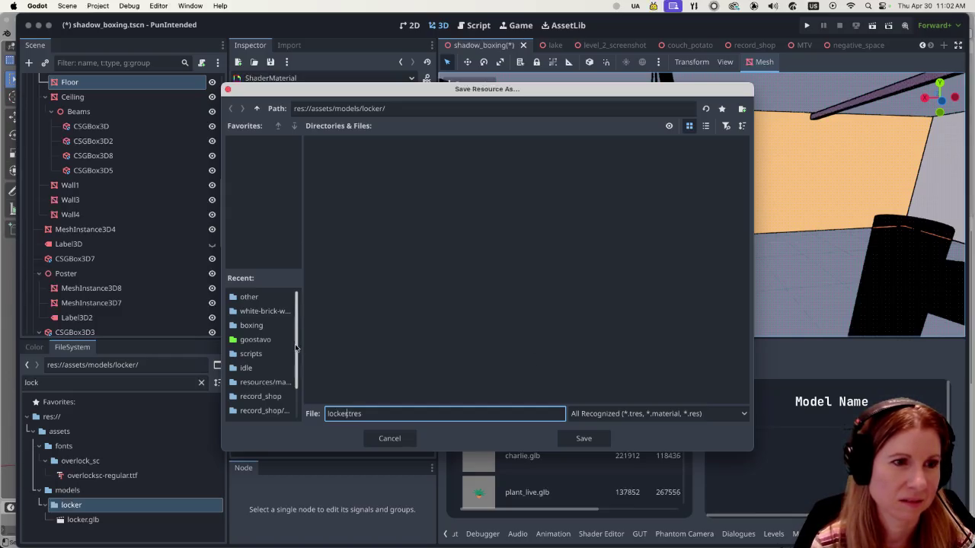
scroll(290, 397, down, 3)
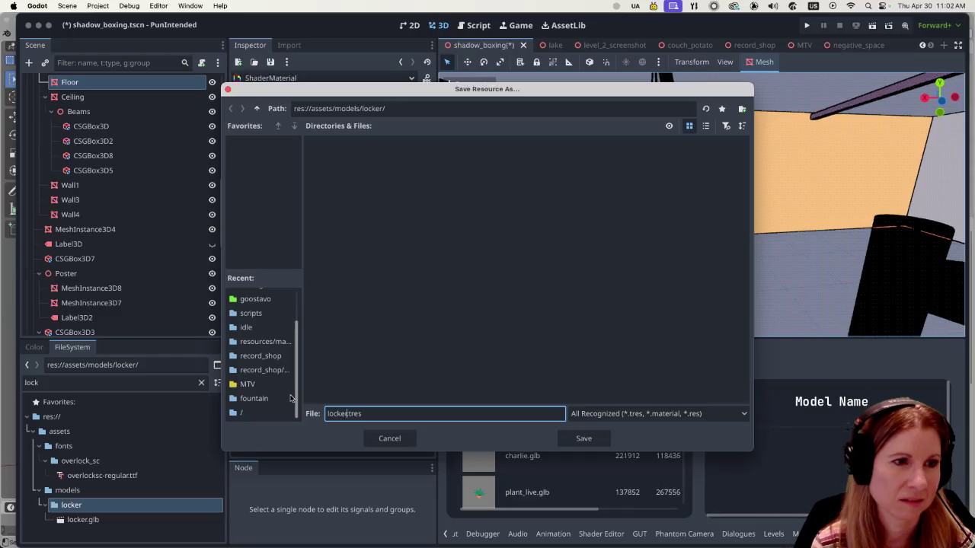
click(593, 437)
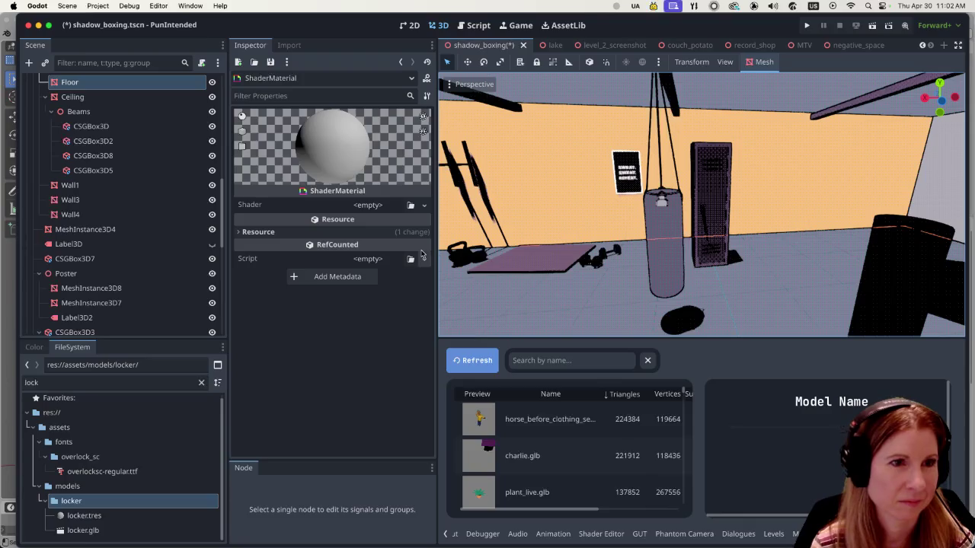
- Assign the unshaded_with_shadows shader to locker.tres and expand its Shader Parameters
click(367, 206)
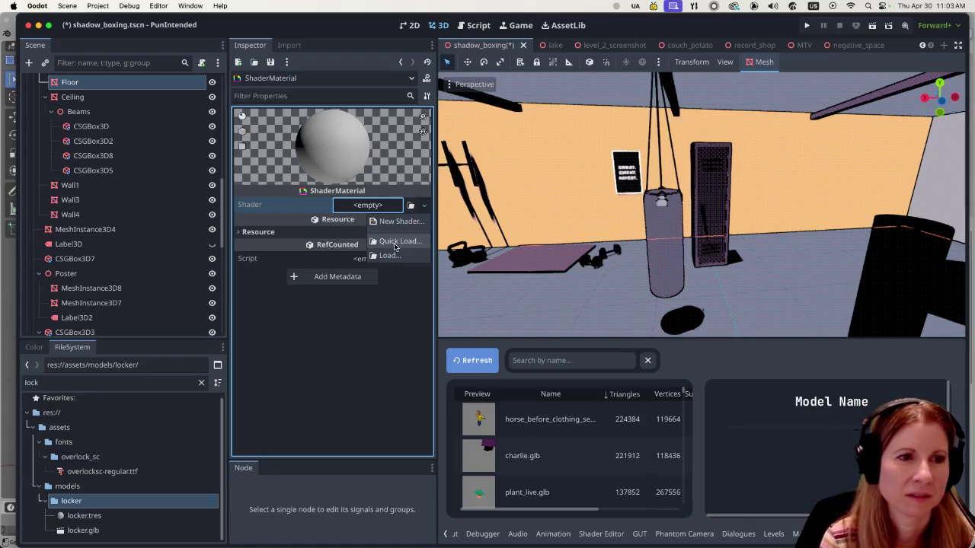
click(395, 241)
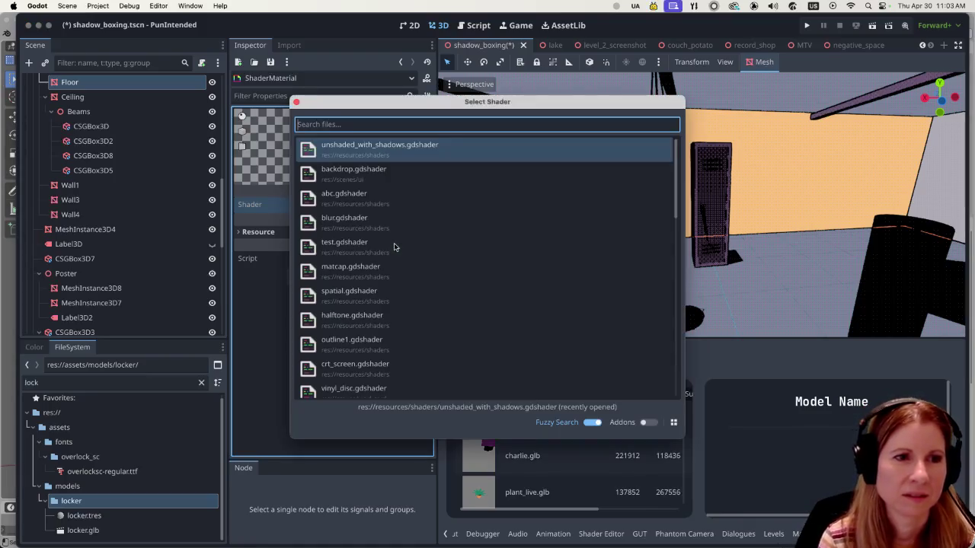
double_click(511, 151)
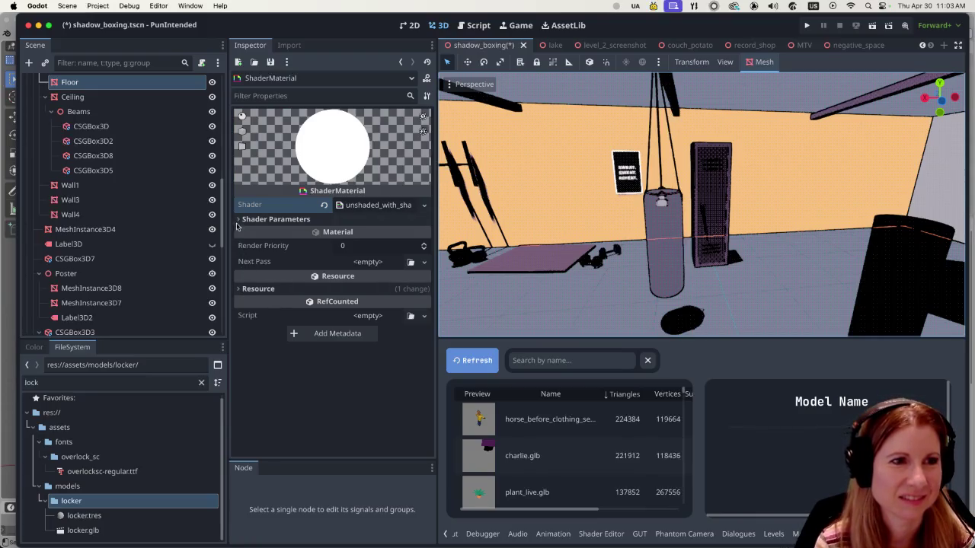
click(239, 220)
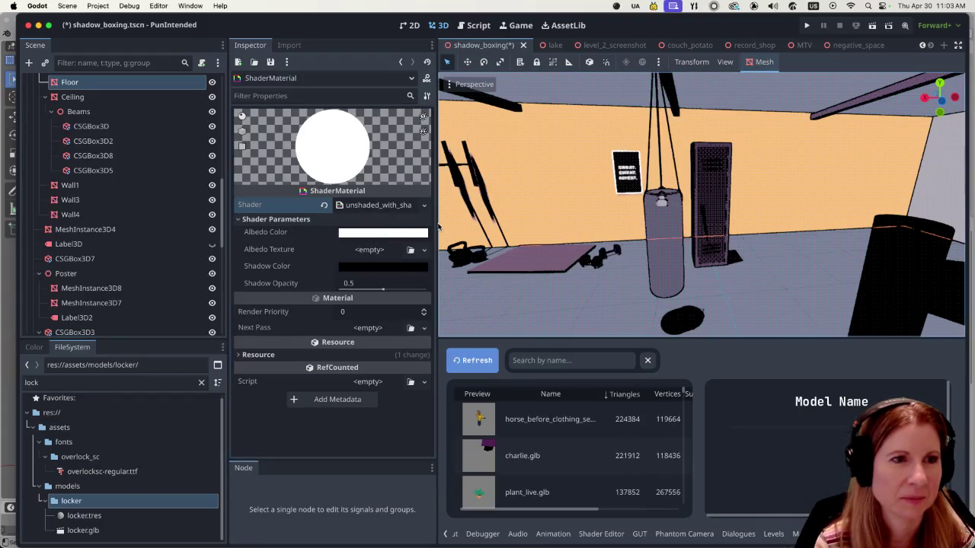
click(425, 209)
- Set the Shadow Color to light grey abafb9 from the swatches, then search models for 'model'
key(Escape)
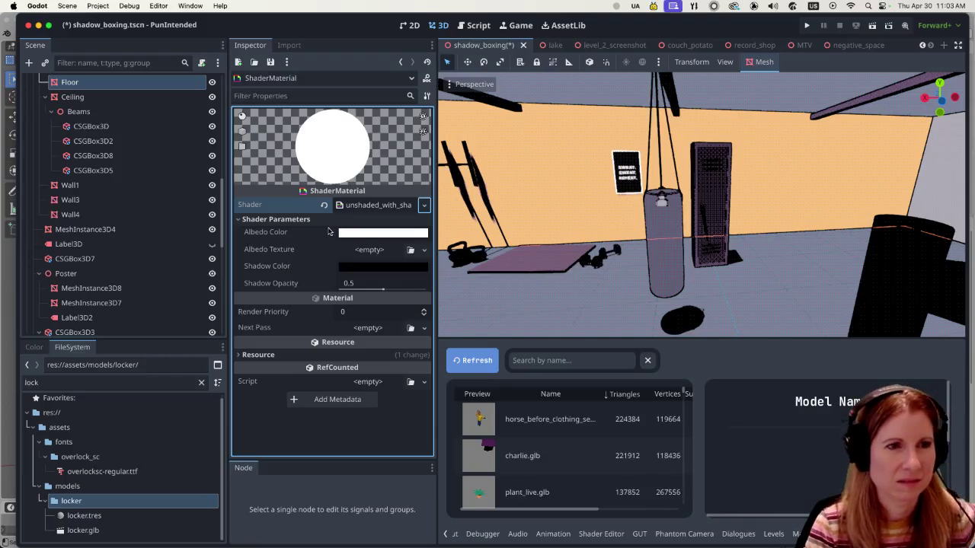
click(362, 233)
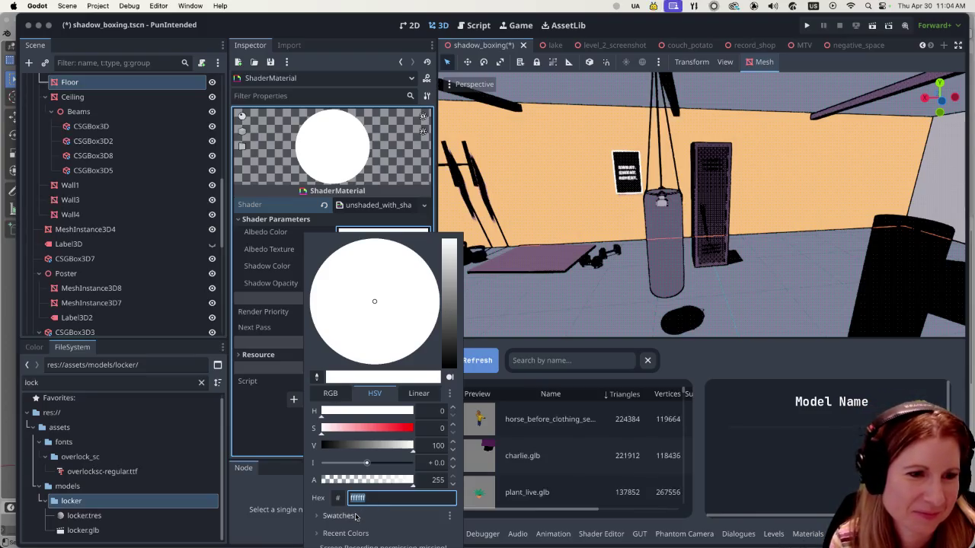
click(280, 451)
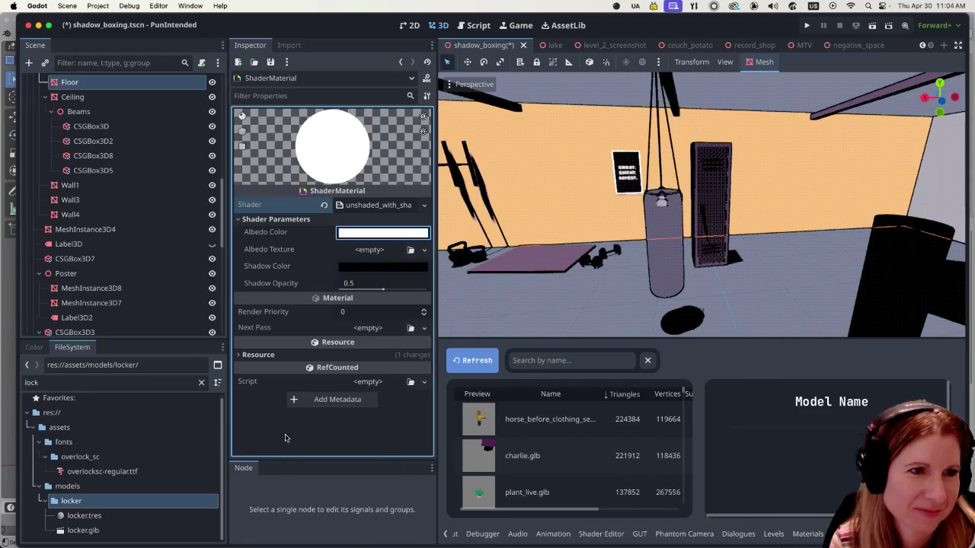
click(361, 270)
click(345, 517)
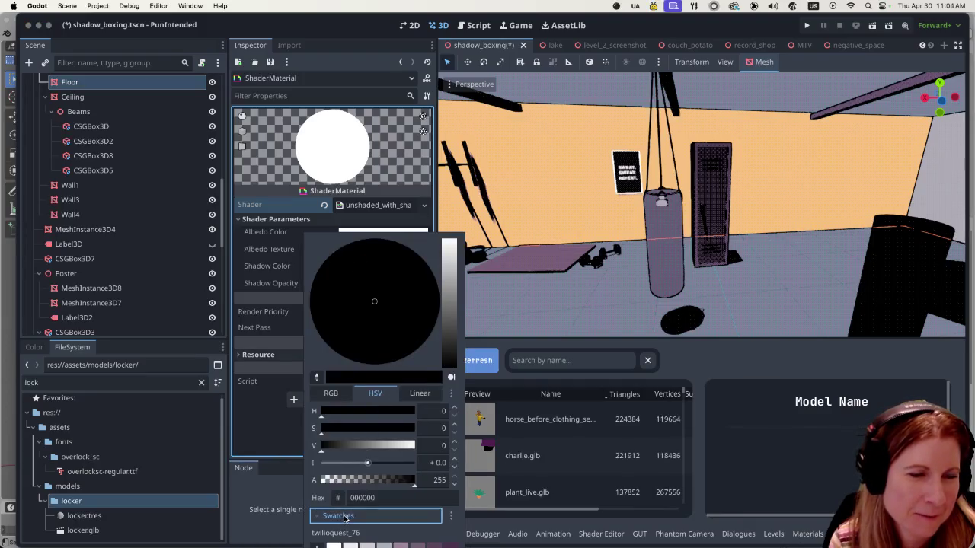
click(278, 410)
click(375, 269)
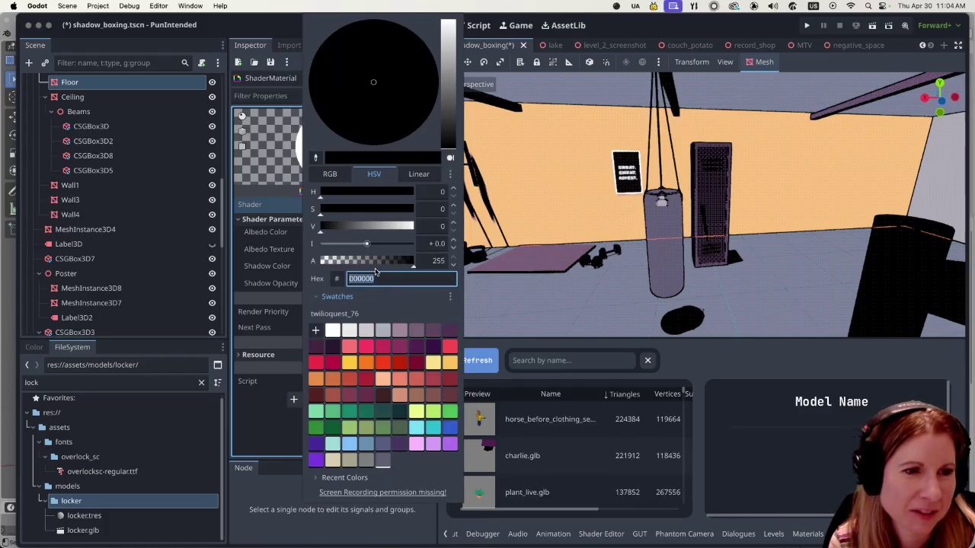
click(383, 331)
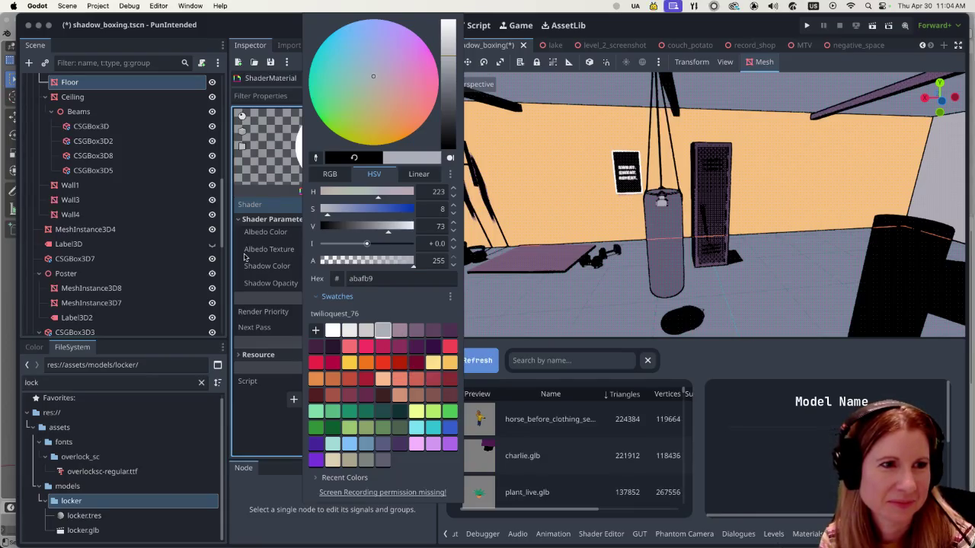
click(273, 268)
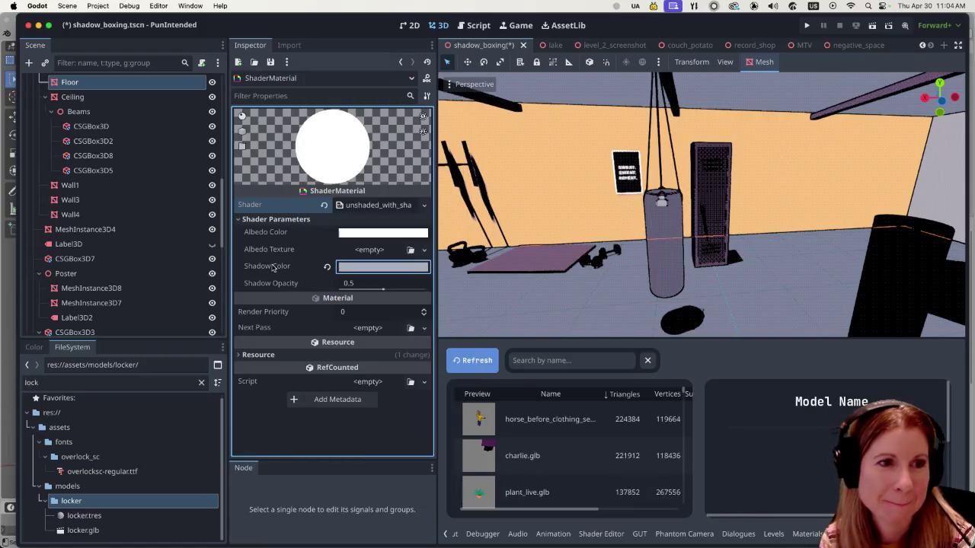
click(539, 361)
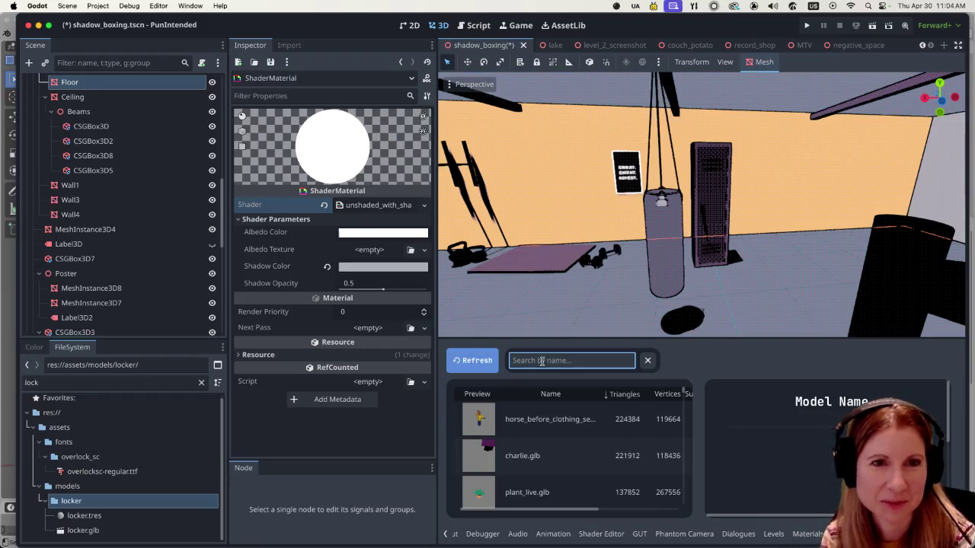
text(model)
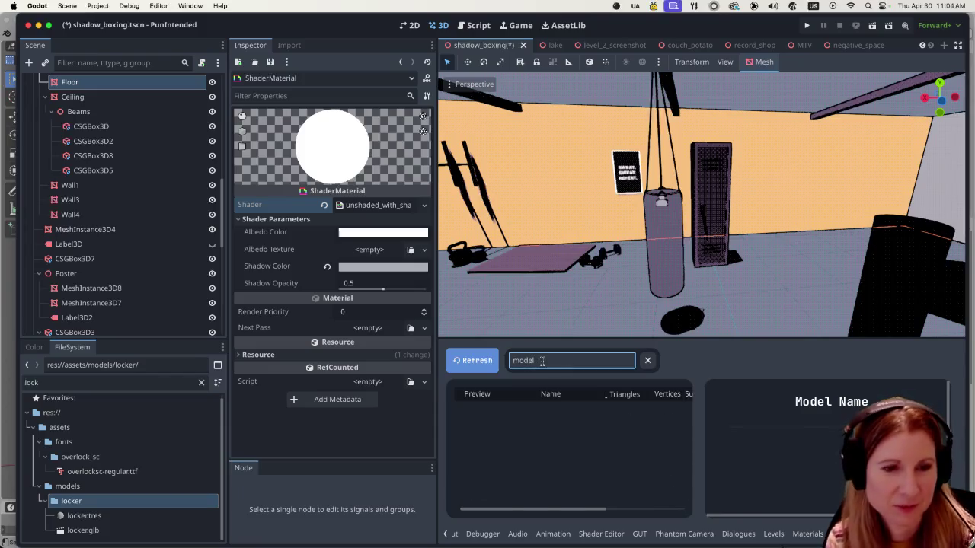
- Search the model list for 'locker', select locker.glb, and switch to its Blender file
key(BackSpace)
key(BackSpace)
key(BackSpace)
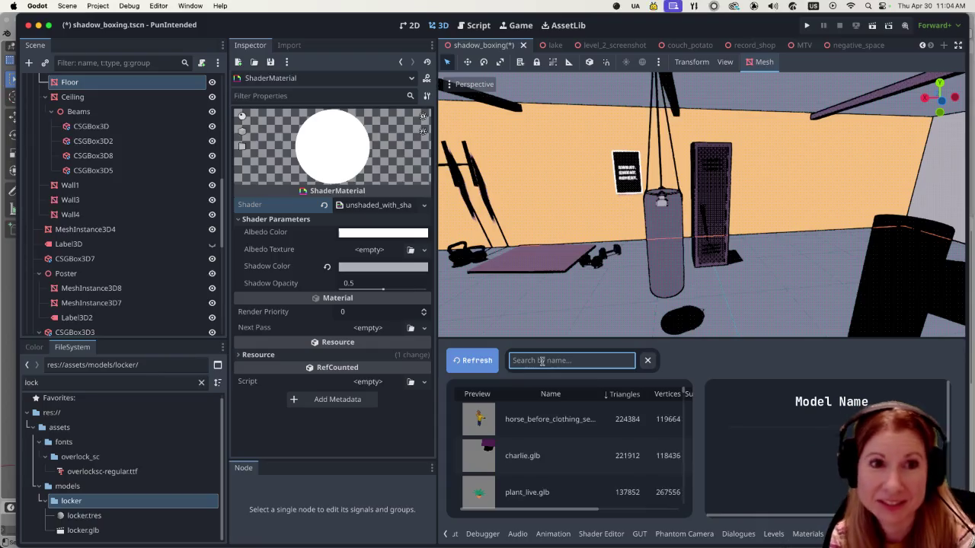
text(loclk)
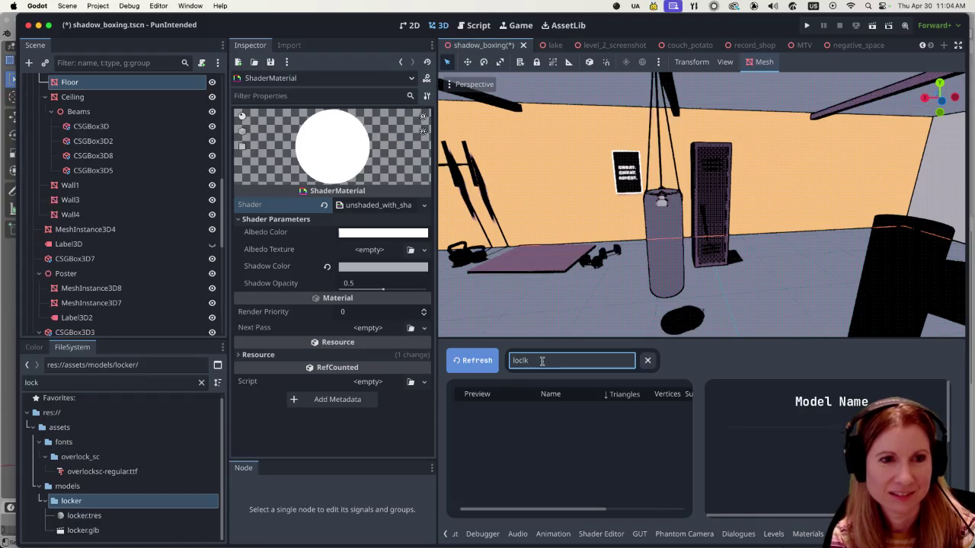
key(BackSpace)
key(BackSpace)
text(ker)
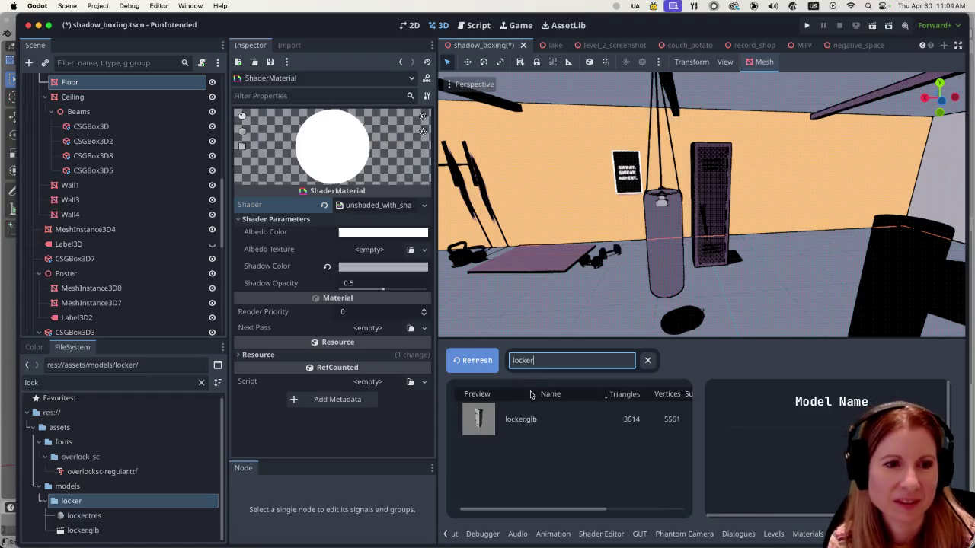
click(523, 413)
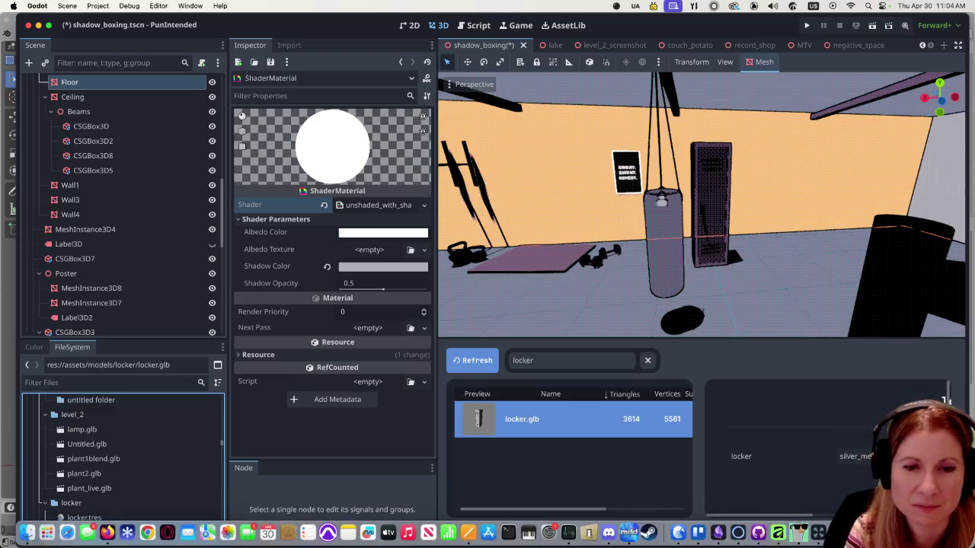
click(697, 532)
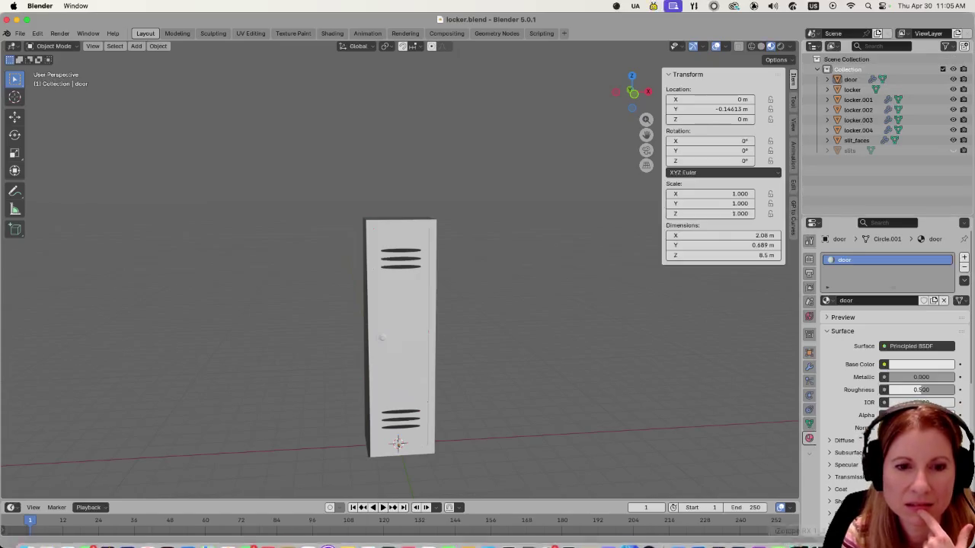
mouse_move(838, 542)
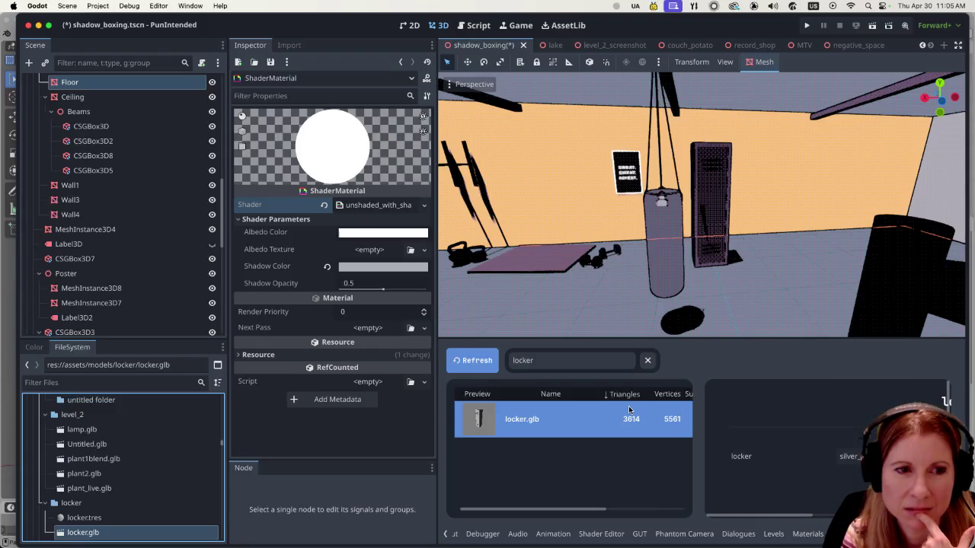
- In locker.glb's advanced import settings, make the door material use external locker.tres
double_click(123, 533)
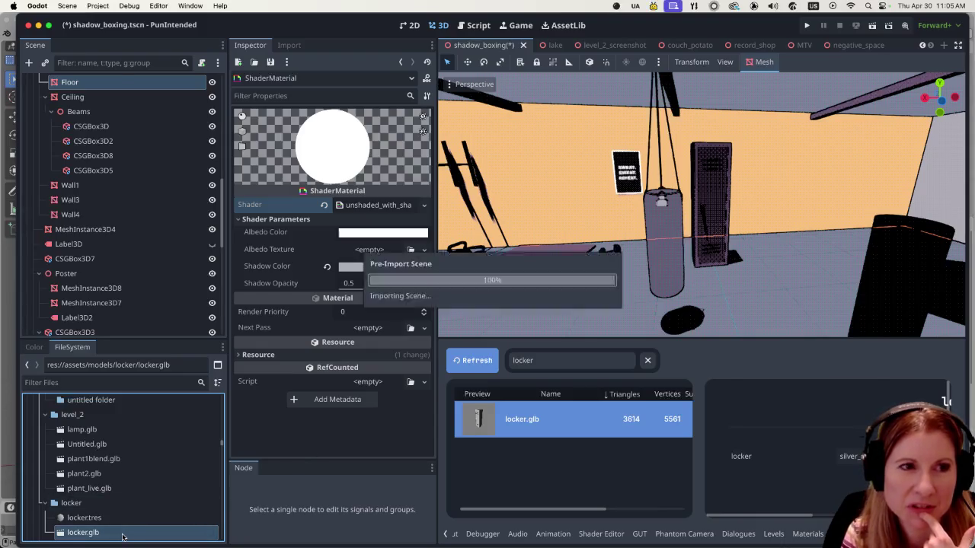
click(151, 84)
click(191, 84)
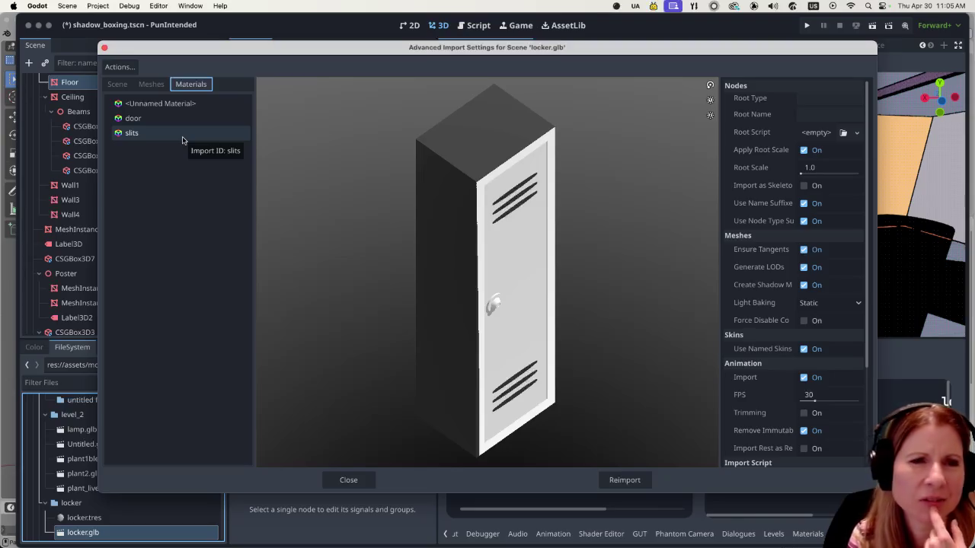
click(183, 137)
click(184, 121)
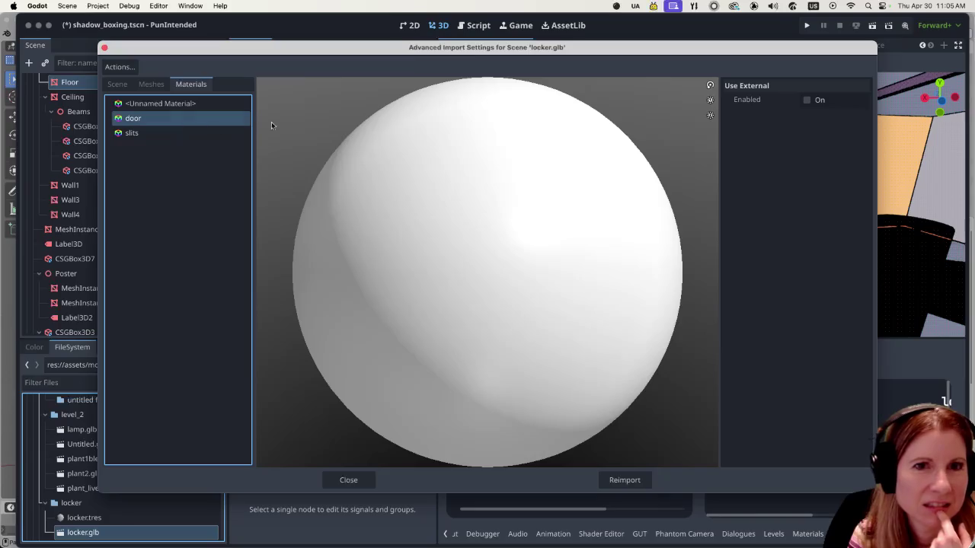
click(806, 100)
click(862, 118)
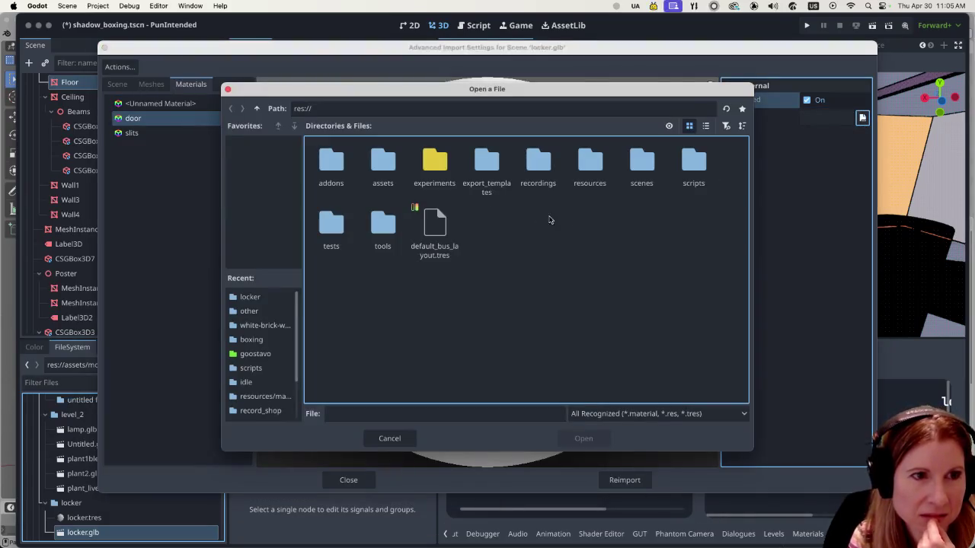
double_click(387, 166)
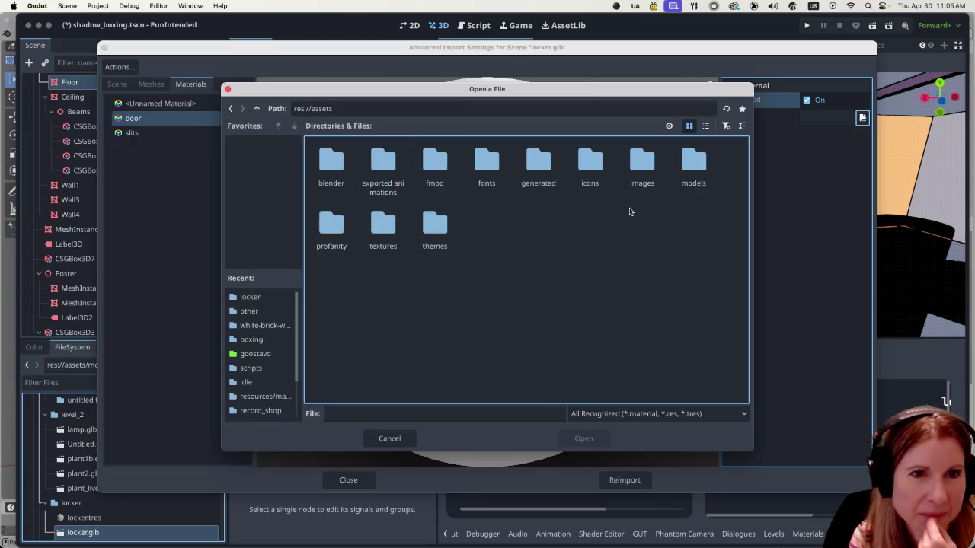
double_click(693, 169)
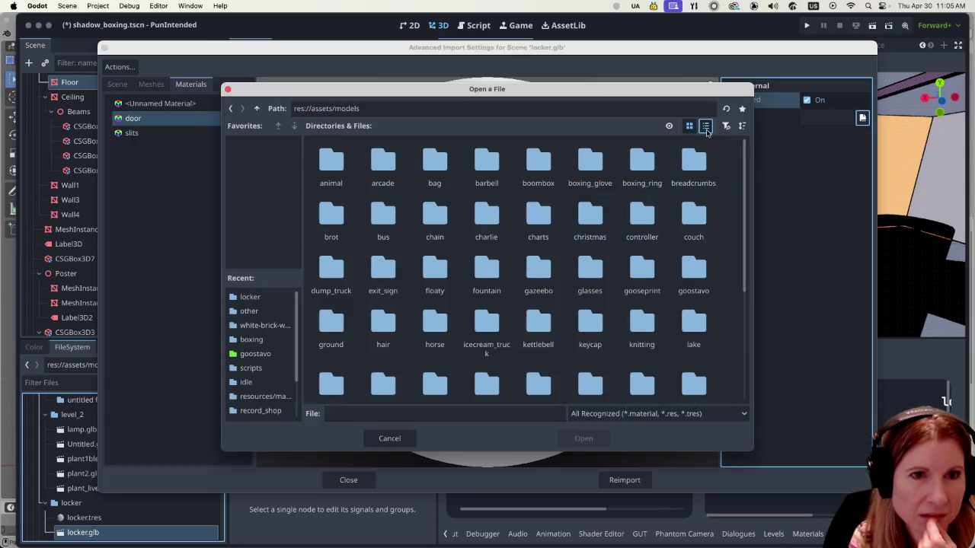
click(705, 125)
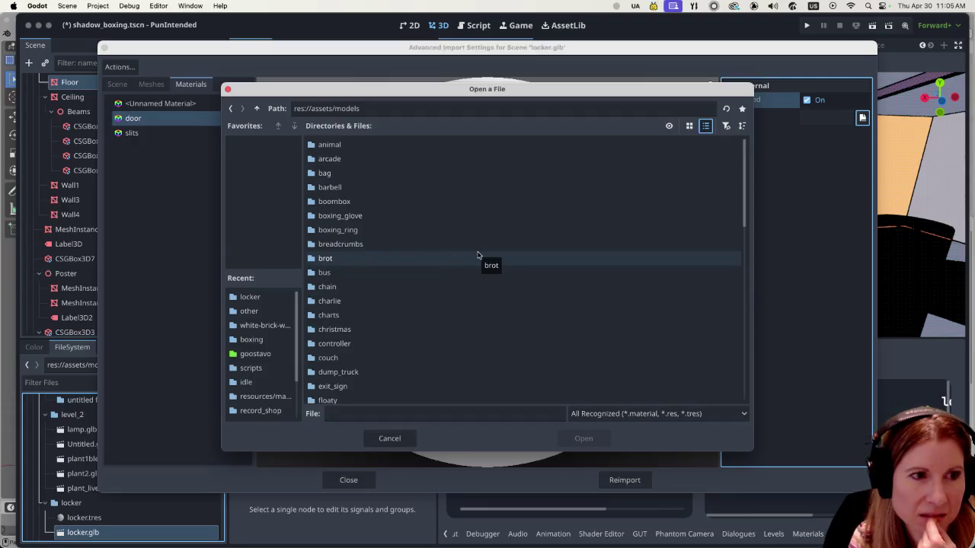
click(252, 297)
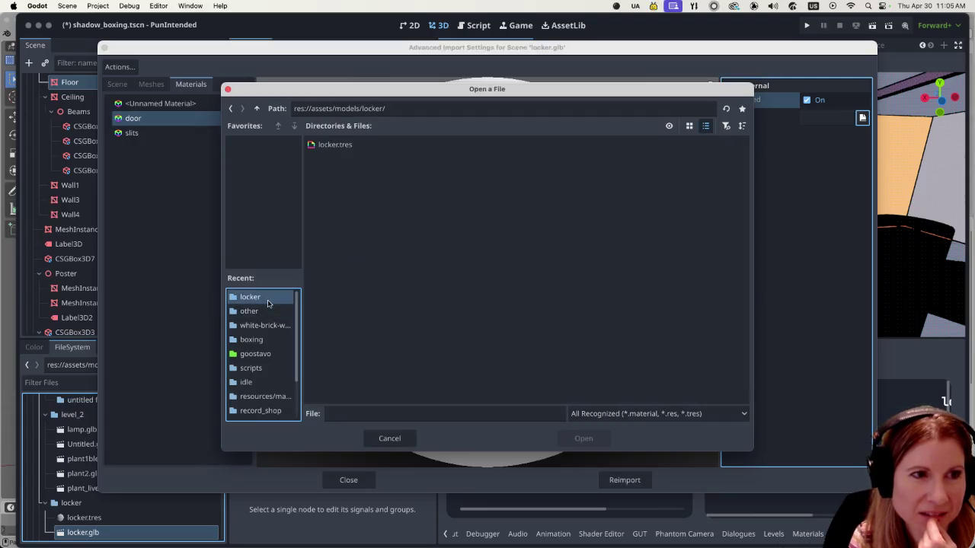
click(367, 146)
click(583, 438)
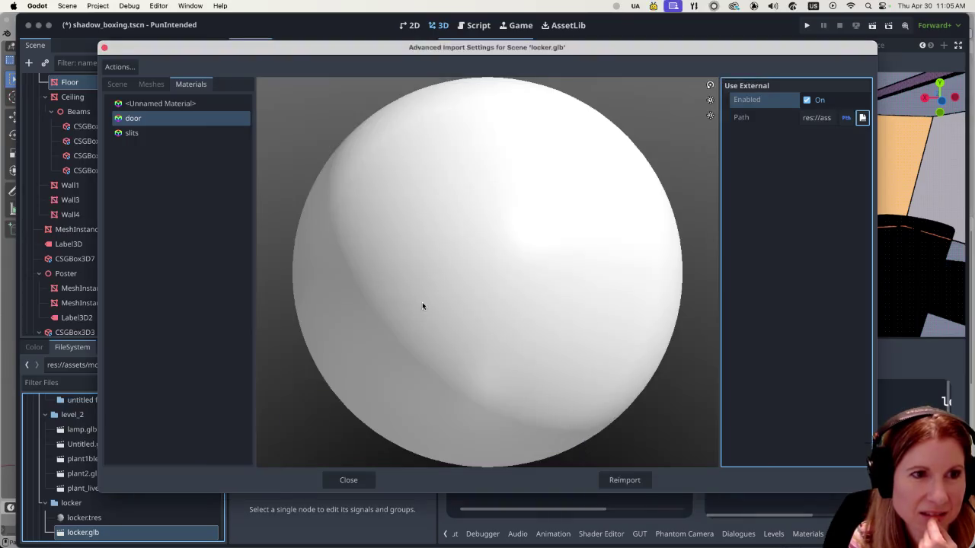
- Enable Use External for the slits material and close the import settings
click(133, 133)
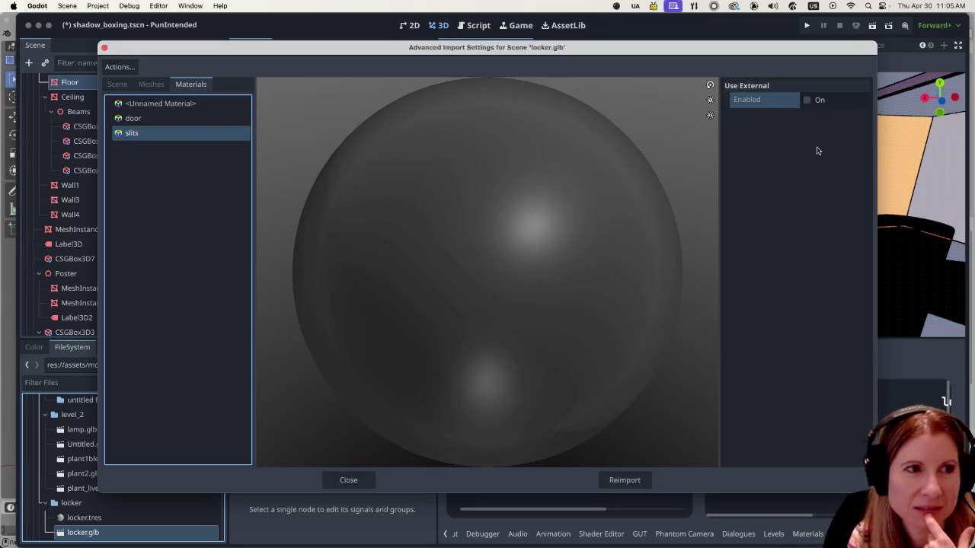
click(807, 103)
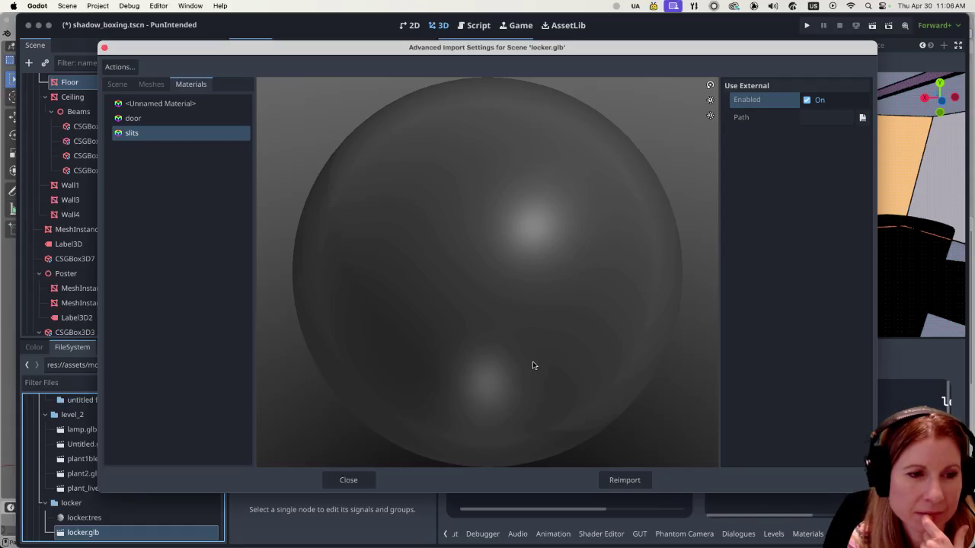
click(348, 480)
- Filter files by 'black', cancel duplicating black.tres, then change the filter to 'locker'
click(143, 383)
text(black)
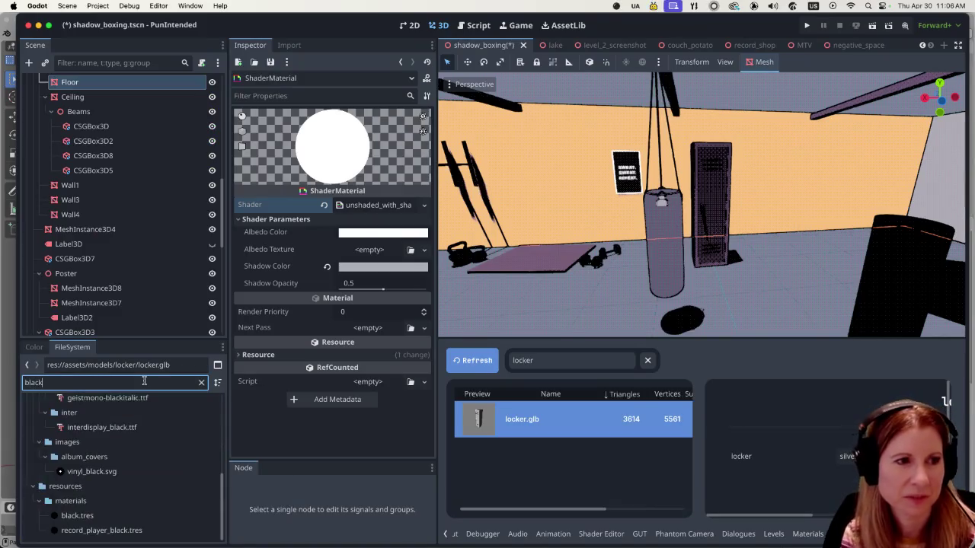
click(131, 517)
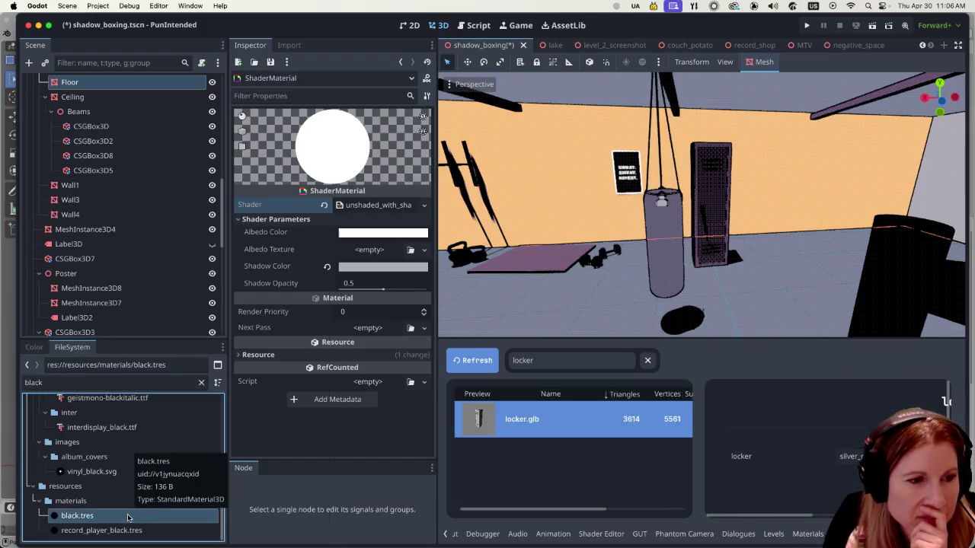
right_click(130, 518)
click(158, 425)
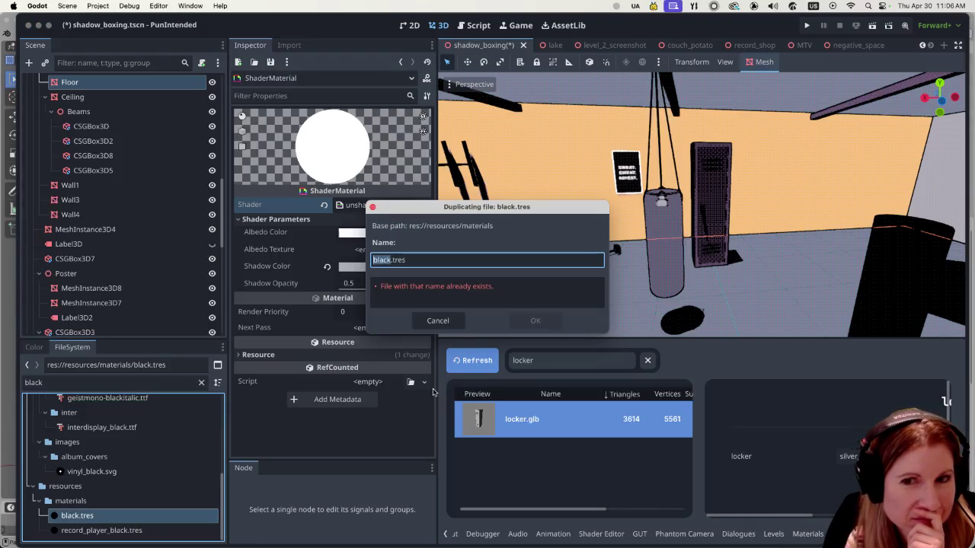
click(437, 321)
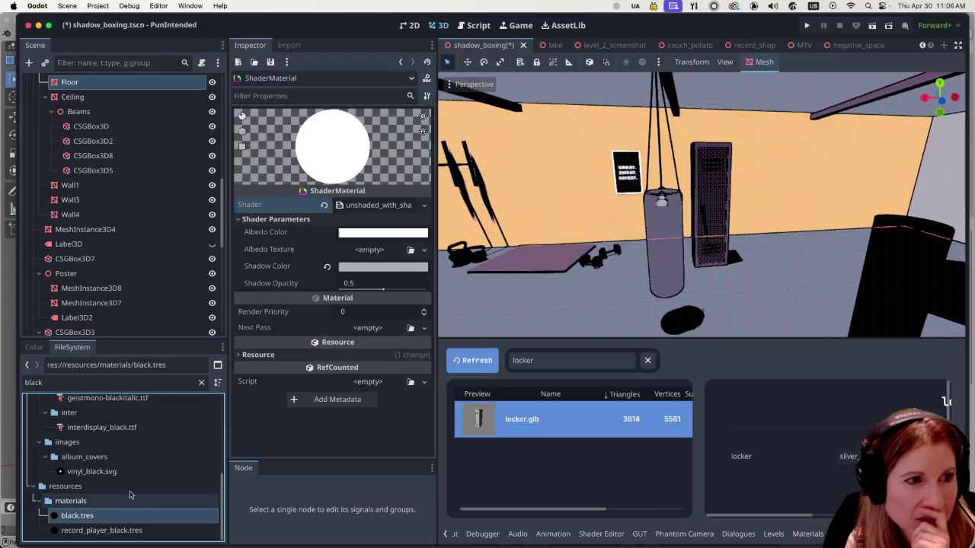
double_click(46, 382)
text(loc)
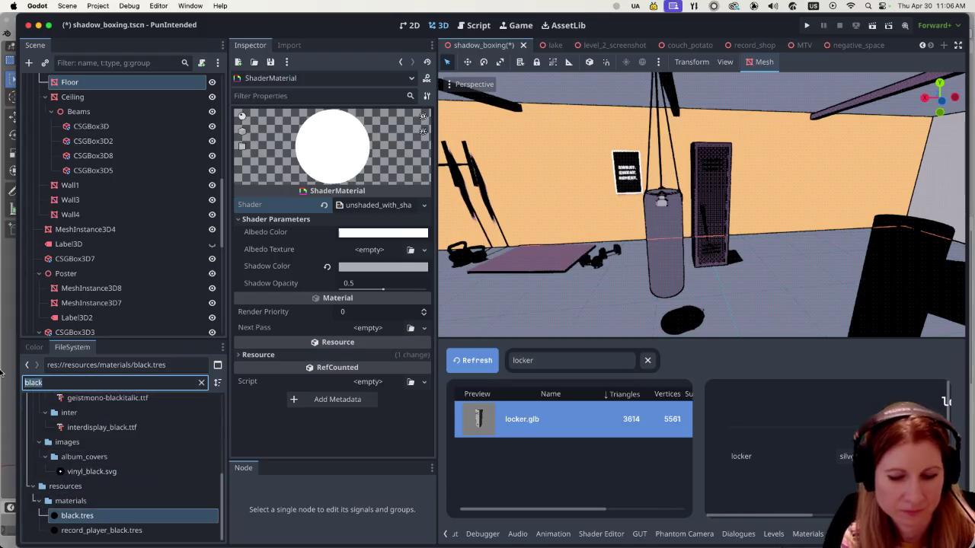
text(ker)
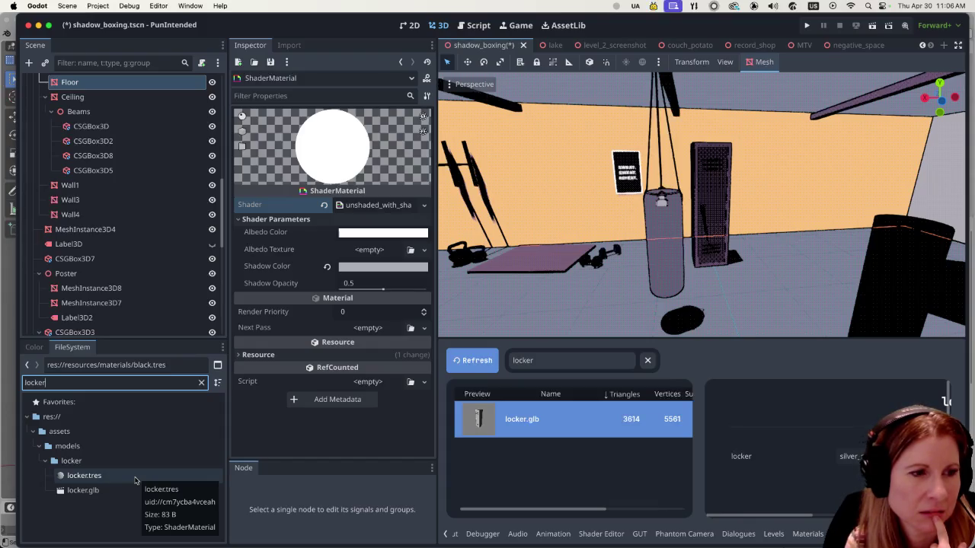
- Duplicate locker.tres in the locker folder and name the copy locker_slits.tres
click(127, 478)
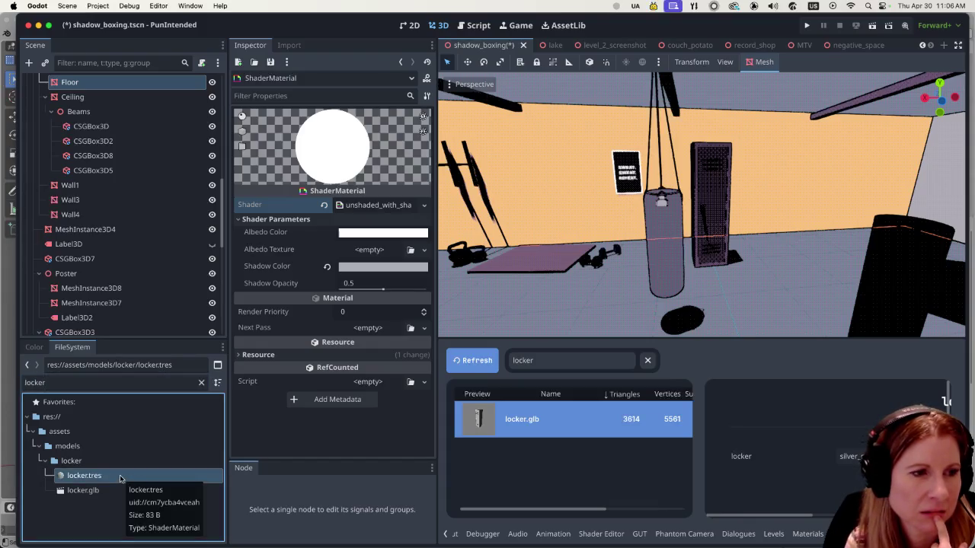
right_click(119, 478)
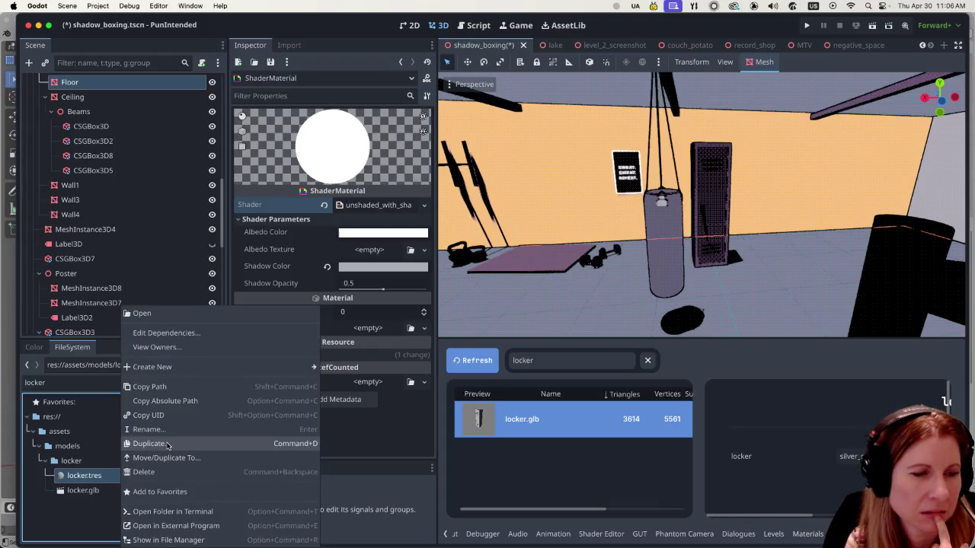
click(168, 444)
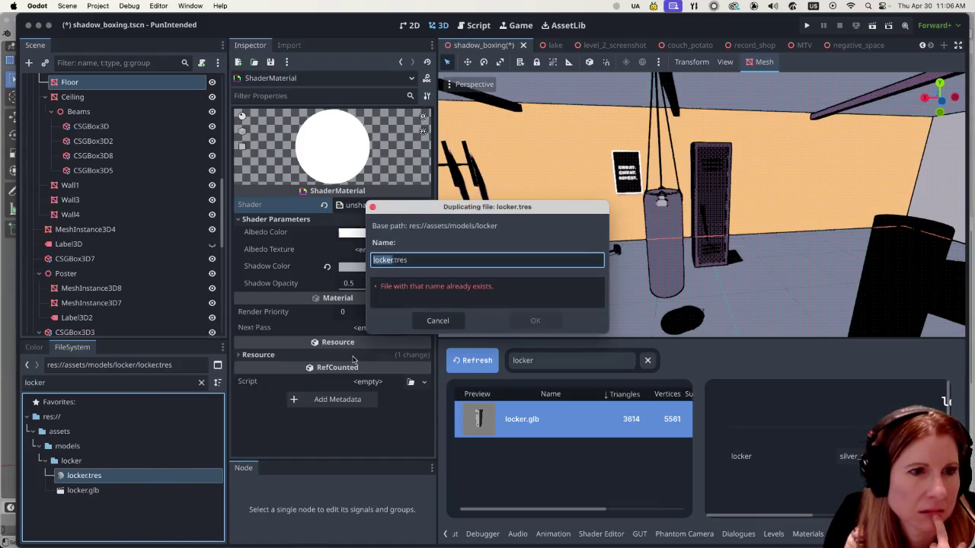
click(392, 260)
text(_slits)
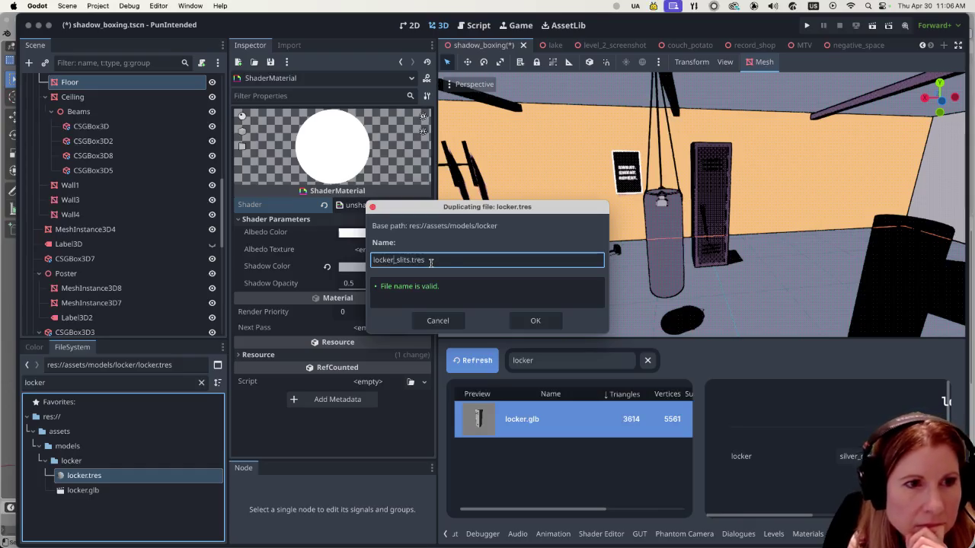
click(513, 321)
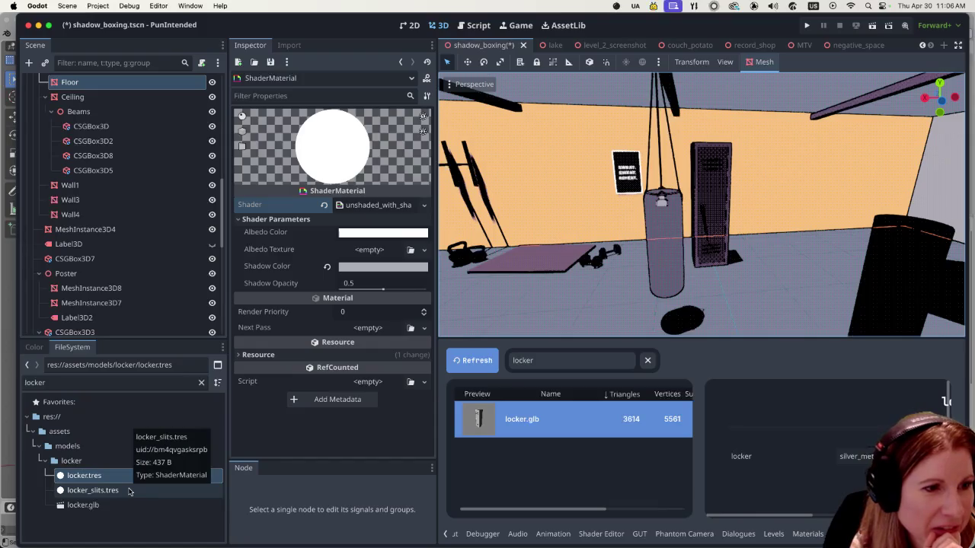
double_click(110, 508)
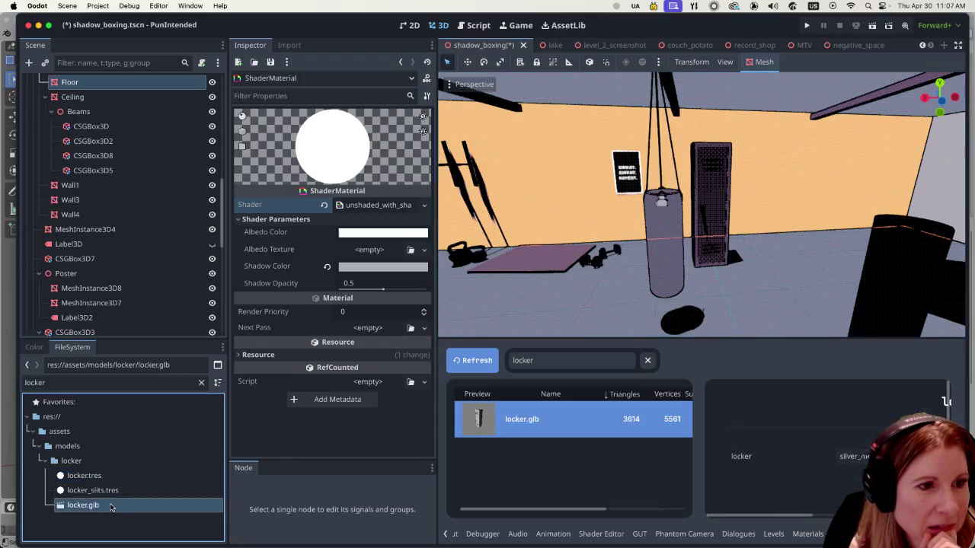
- In locker.glb import settings, set the slits material to external file locker_slits.tres
click(149, 137)
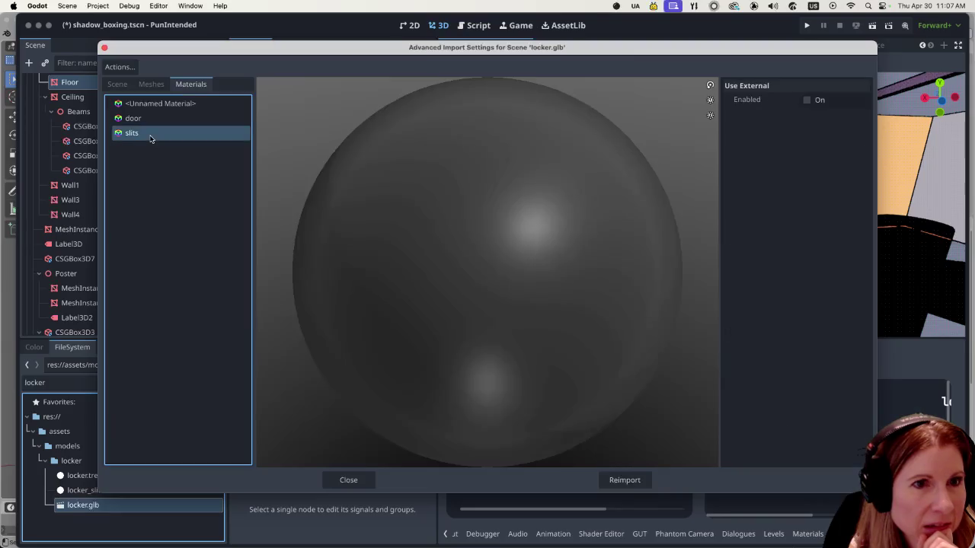
click(807, 100)
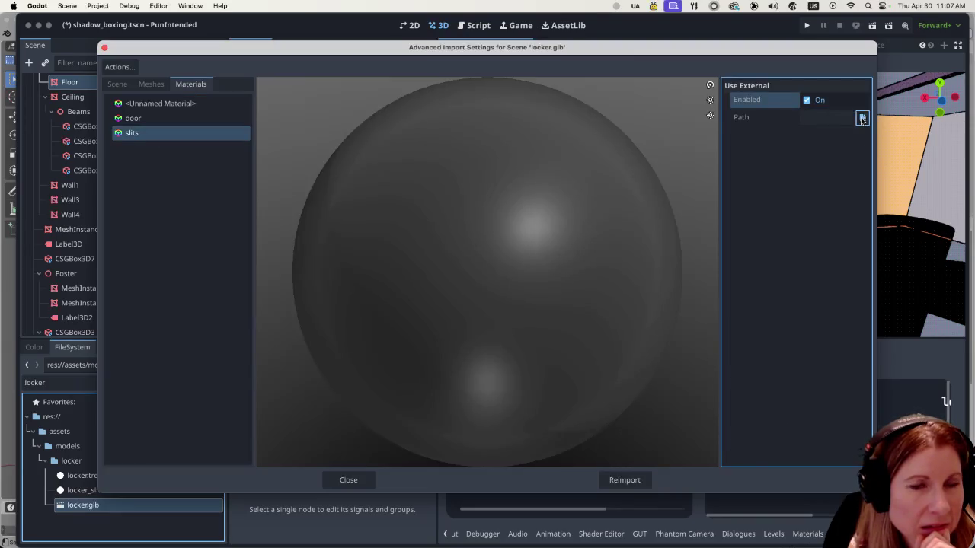
click(862, 117)
click(252, 297)
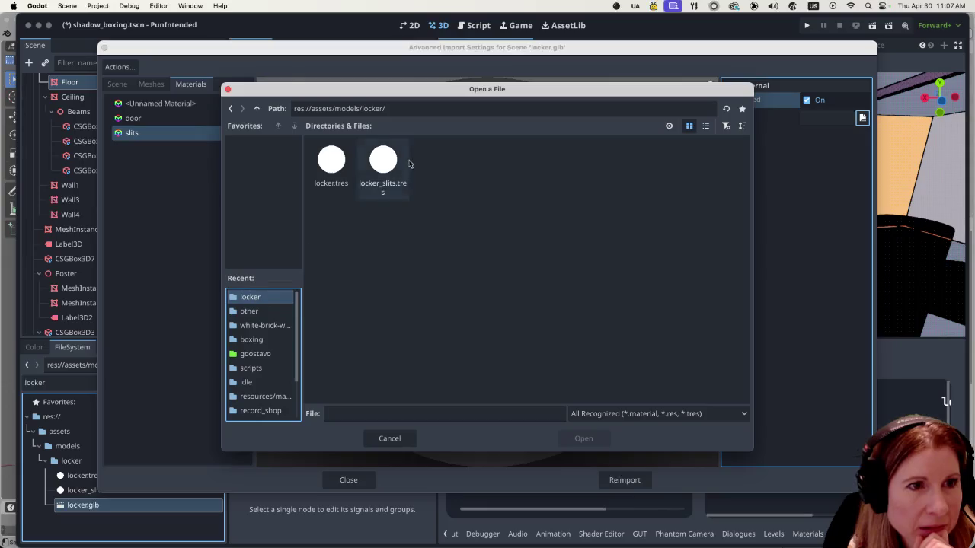
click(381, 167)
click(584, 439)
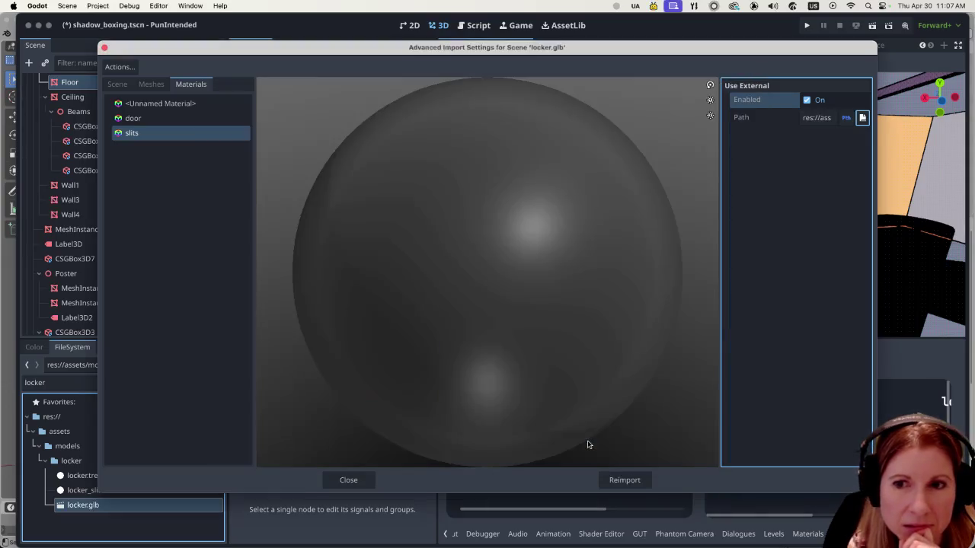
- Set the door material to external file locker.tres and reimport the locker model
click(190, 120)
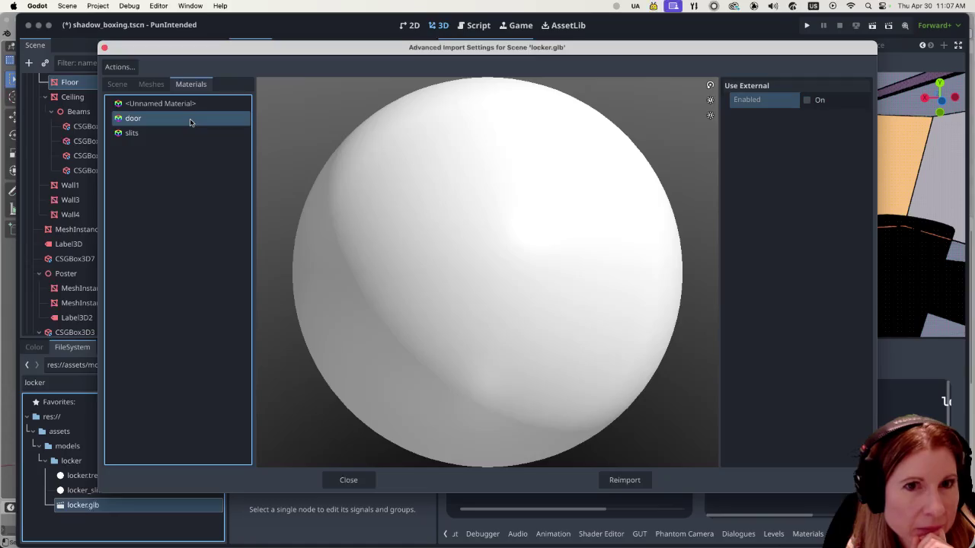
click(807, 100)
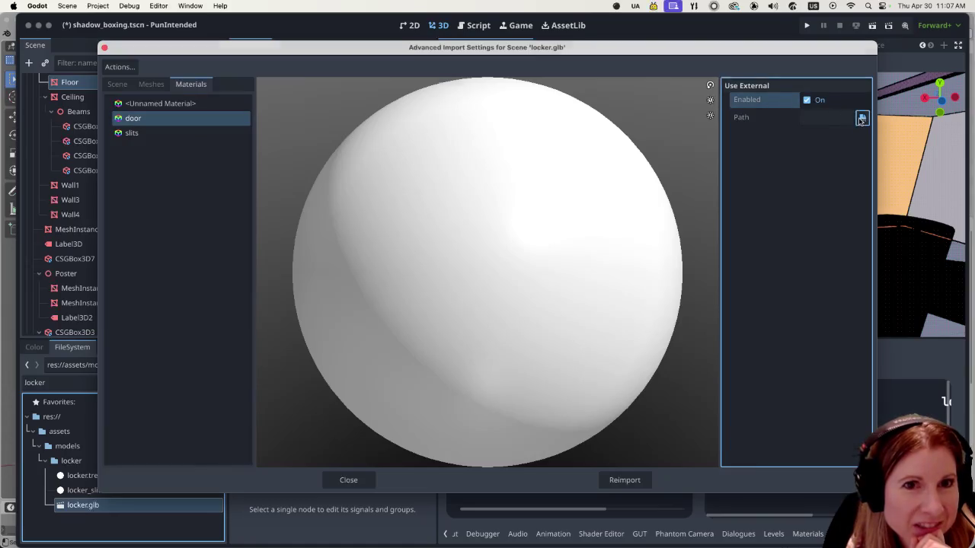
click(862, 117)
click(249, 296)
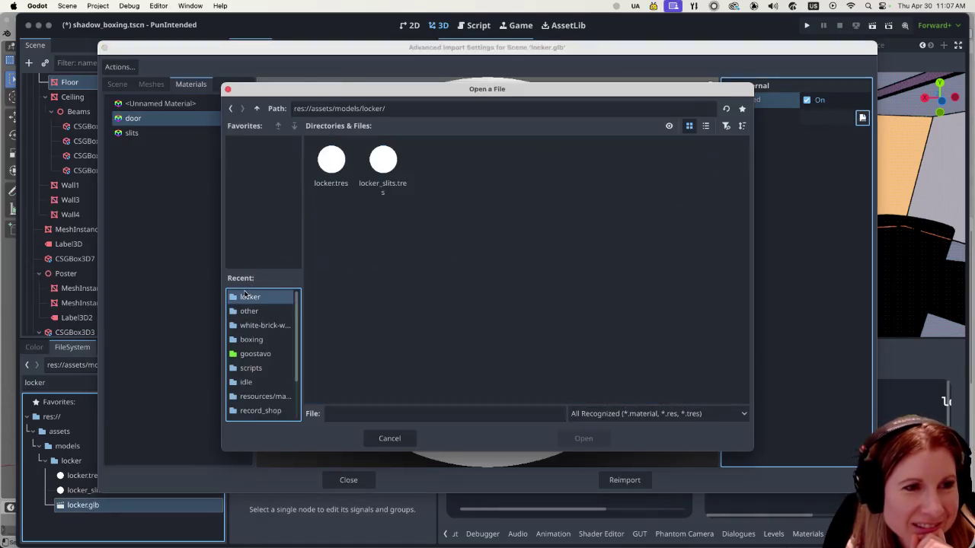
click(331, 162)
click(609, 445)
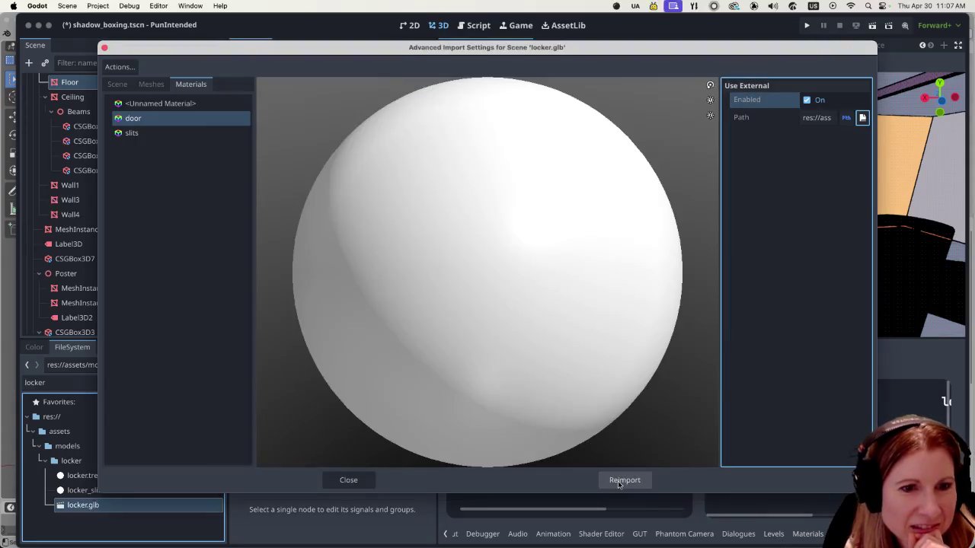
click(621, 482)
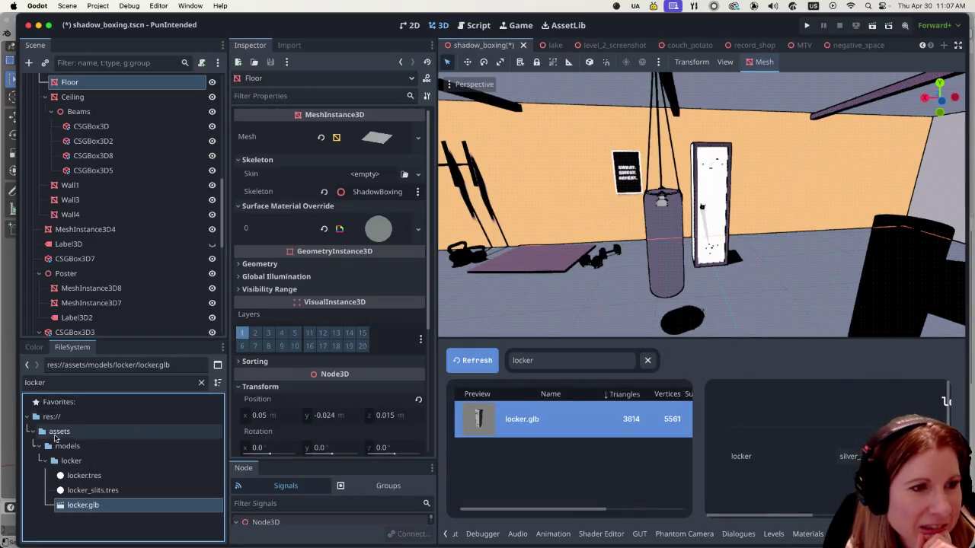
- Darken locker_slits.tres Albedo Color to black (000000) so the slits show black
click(140, 491)
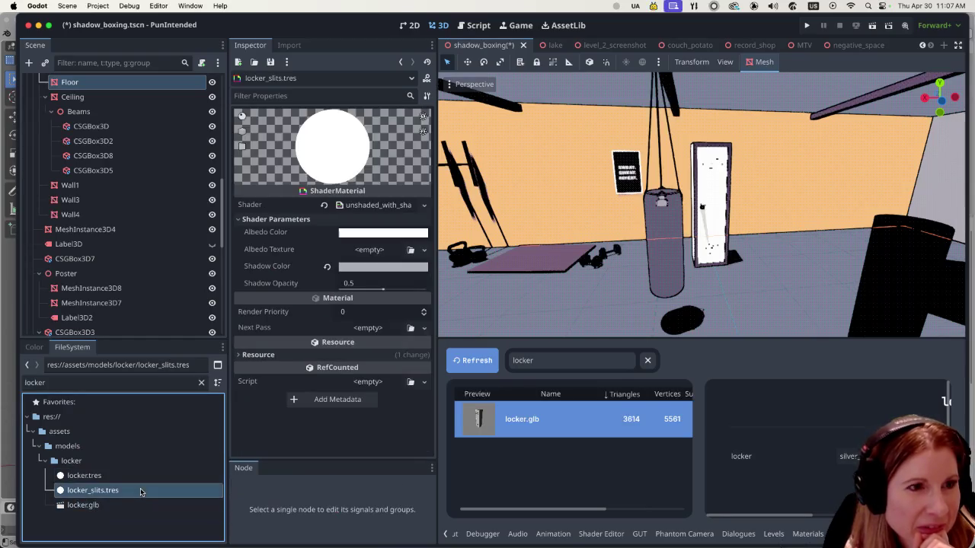
click(373, 233)
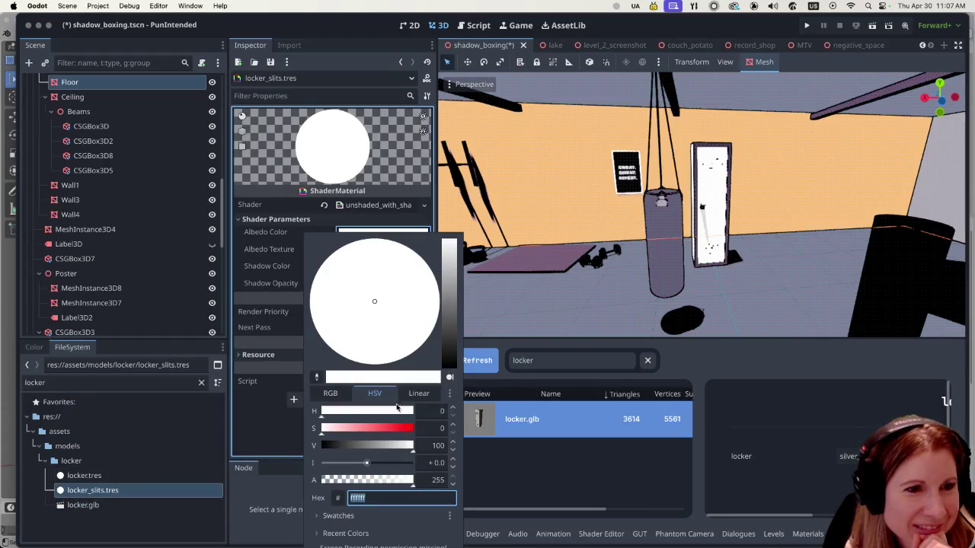
drag(449, 243, 449, 365)
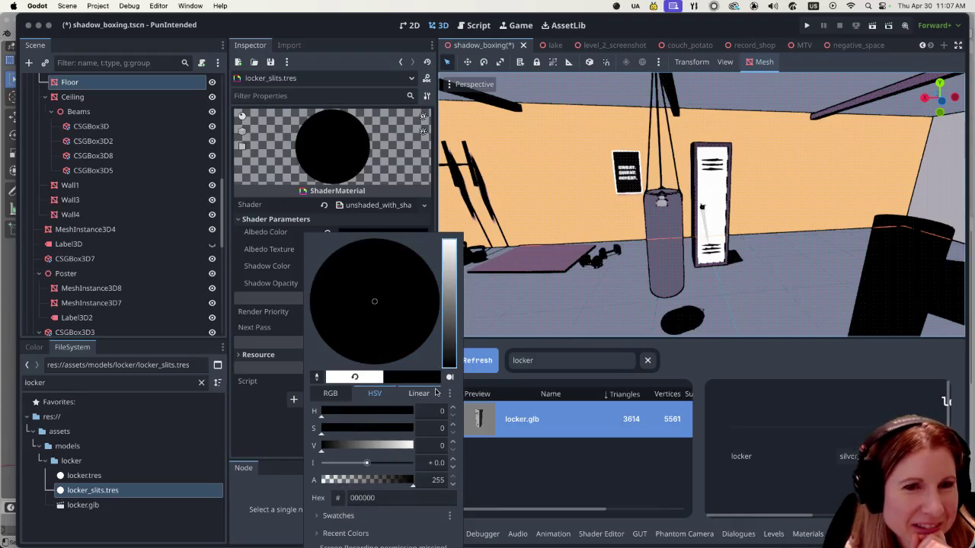
click(140, 476)
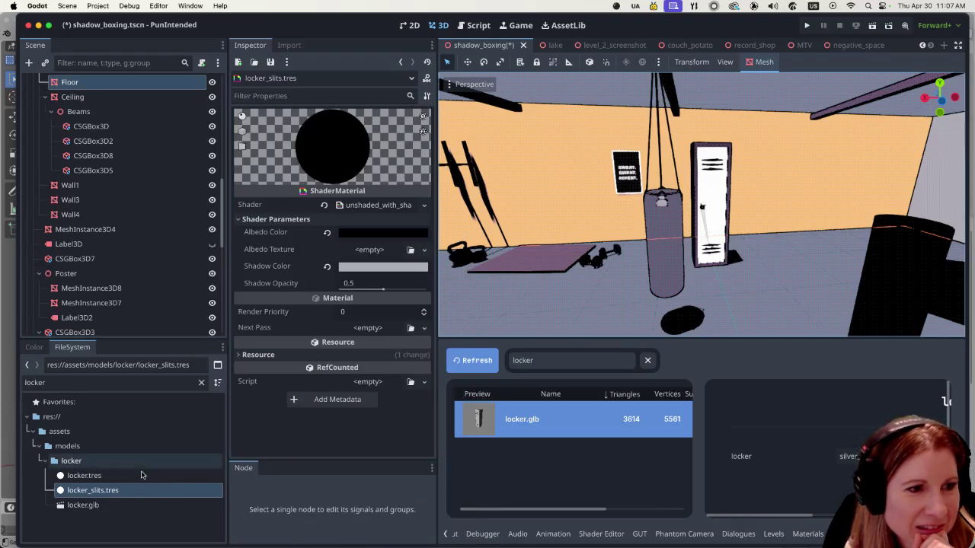
click(140, 475)
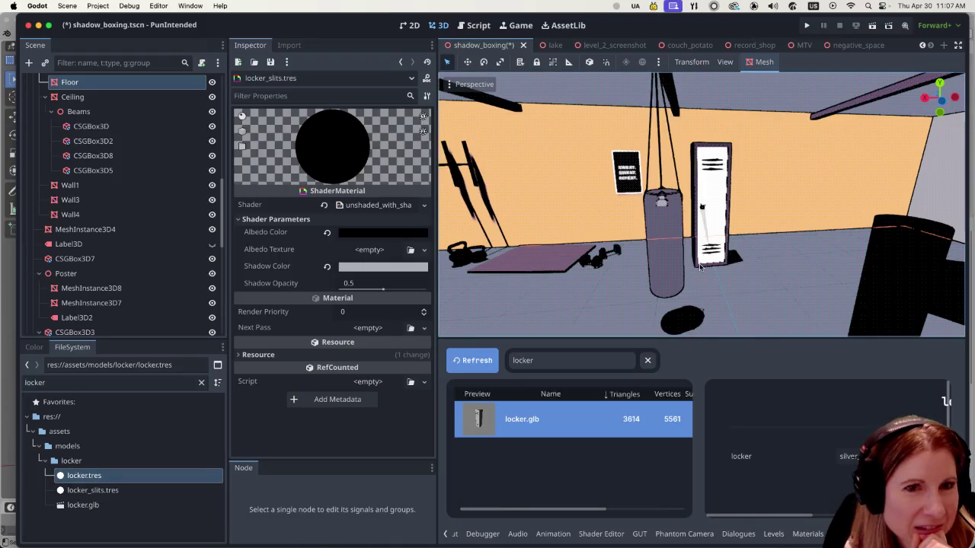
click(712, 204)
scroll(820, 241, right, 5)
- Look around the locker in the viewport, then open locker.tres with its white albedo
scroll(870, 243, right, 3)
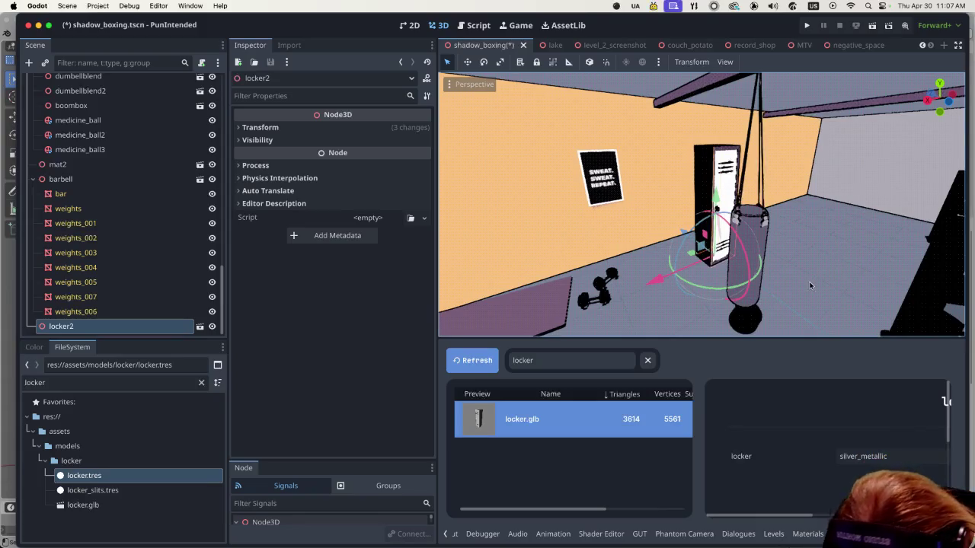
scroll(788, 276, left, 3)
scroll(787, 275, left, 3)
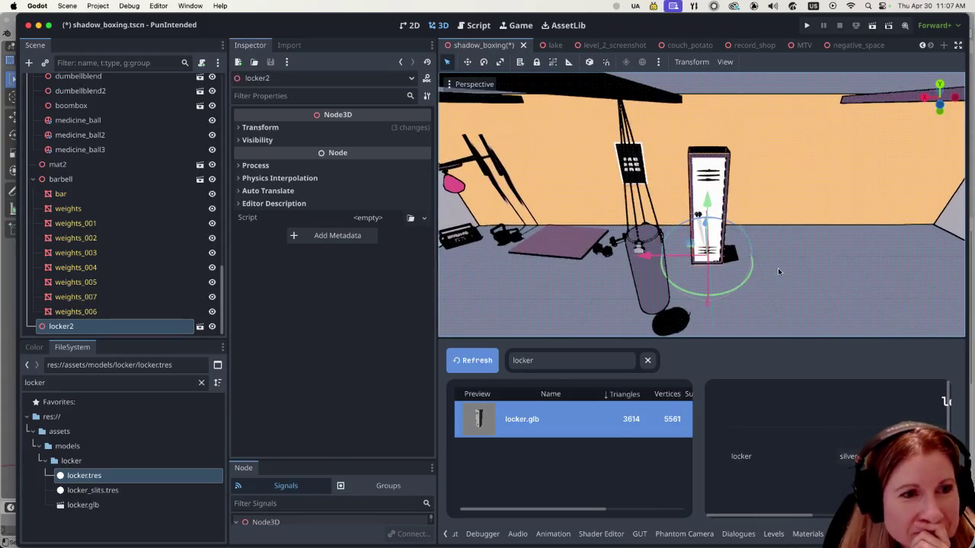
scroll(787, 266, left, 2)
scroll(771, 263, left, 3)
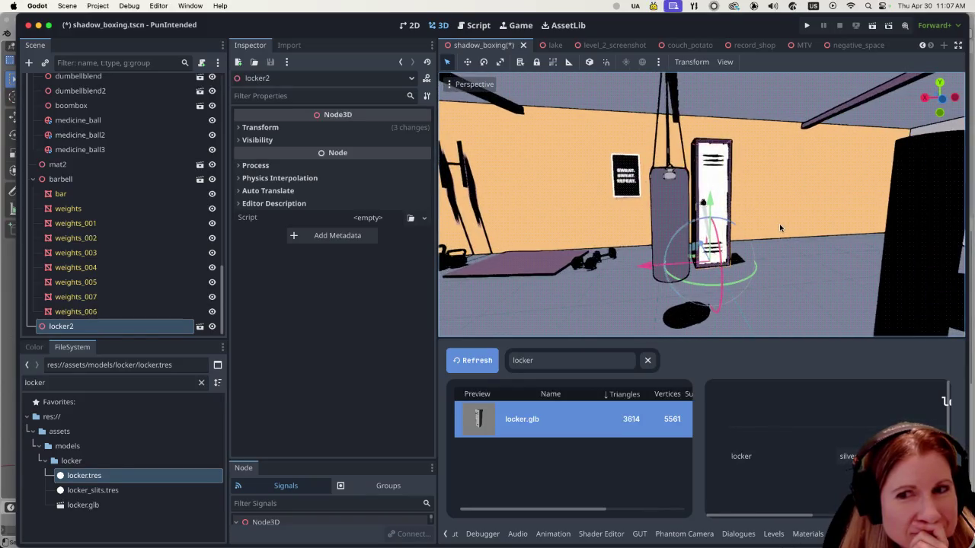
scroll(779, 224, up, 5)
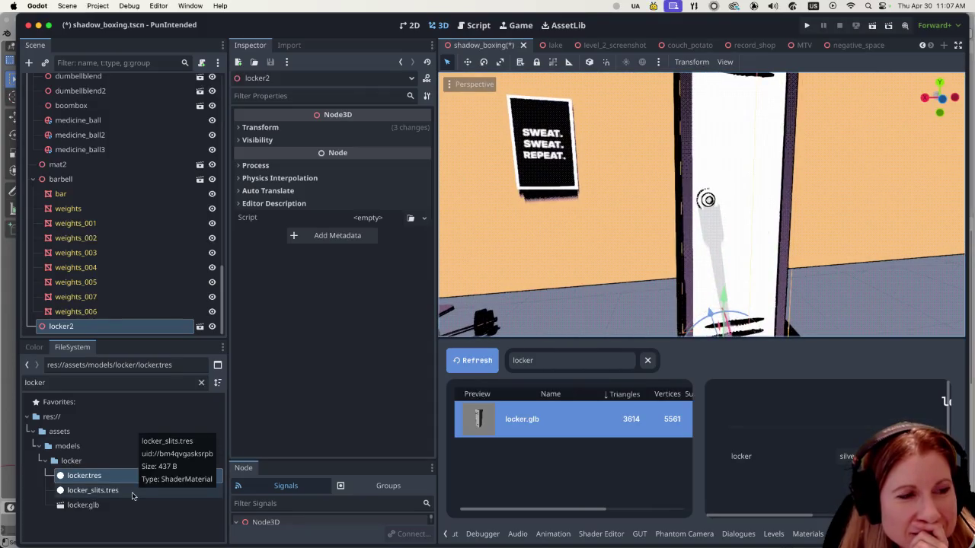
click(111, 476)
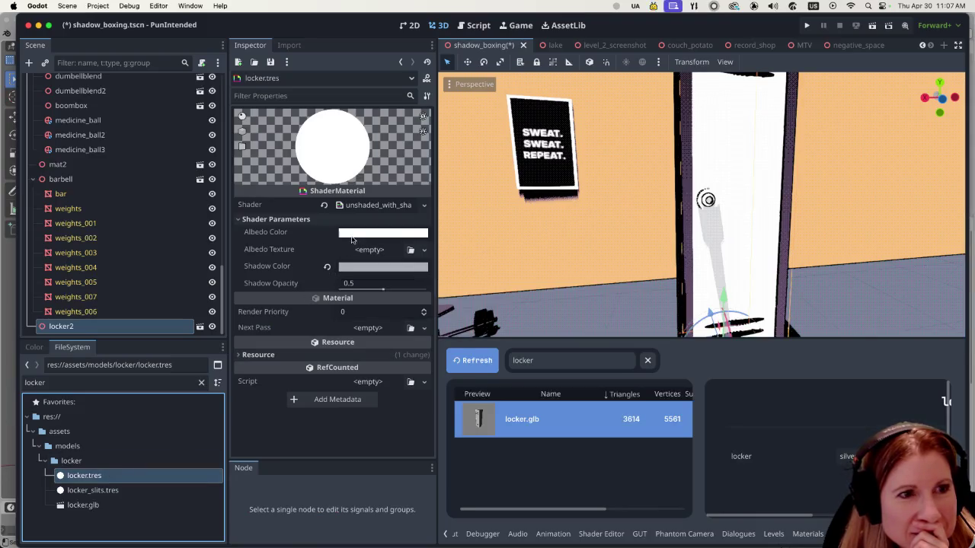
- Change the locker.tres Albedo Color to pale grey abafb9 and frame locker2 in view
click(382, 233)
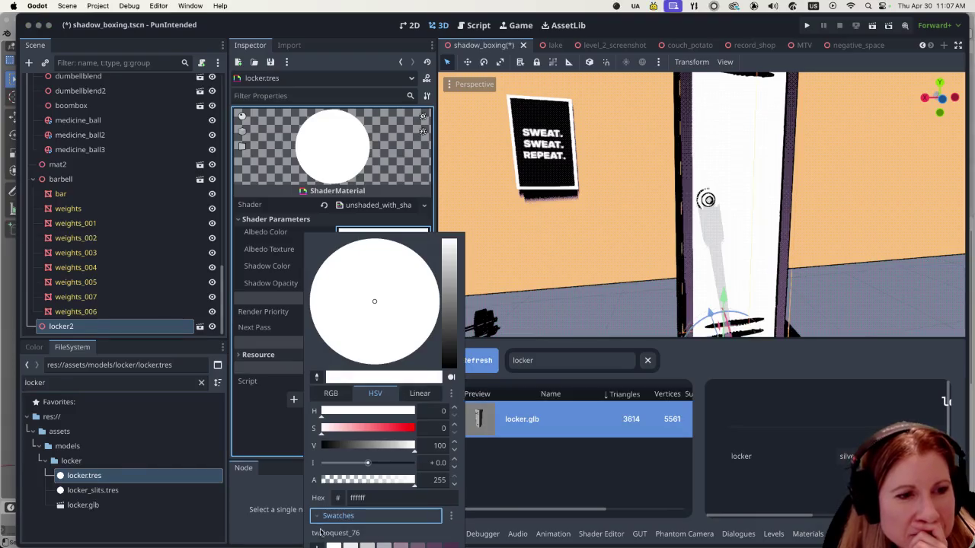
click(274, 254)
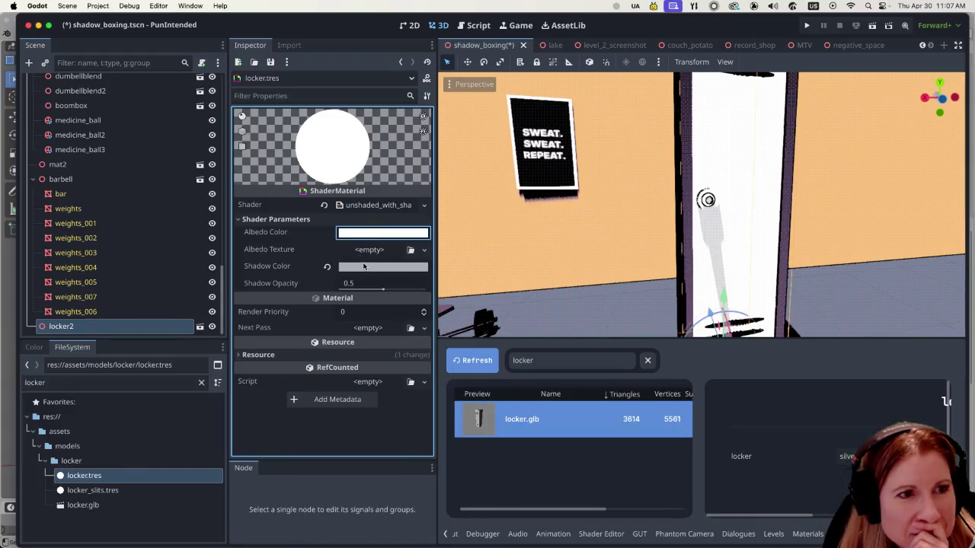
click(349, 235)
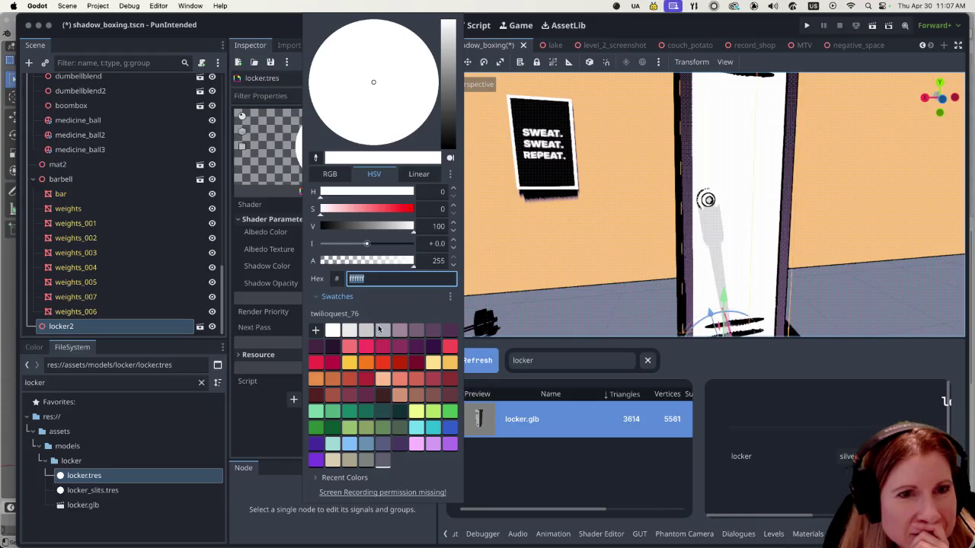
click(382, 329)
click(365, 329)
click(382, 329)
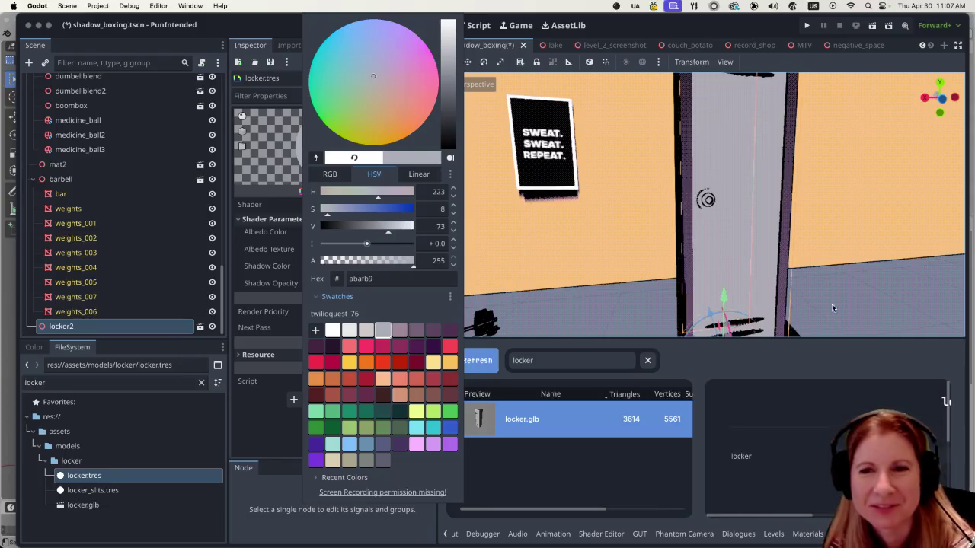
click(887, 299)
key(f)
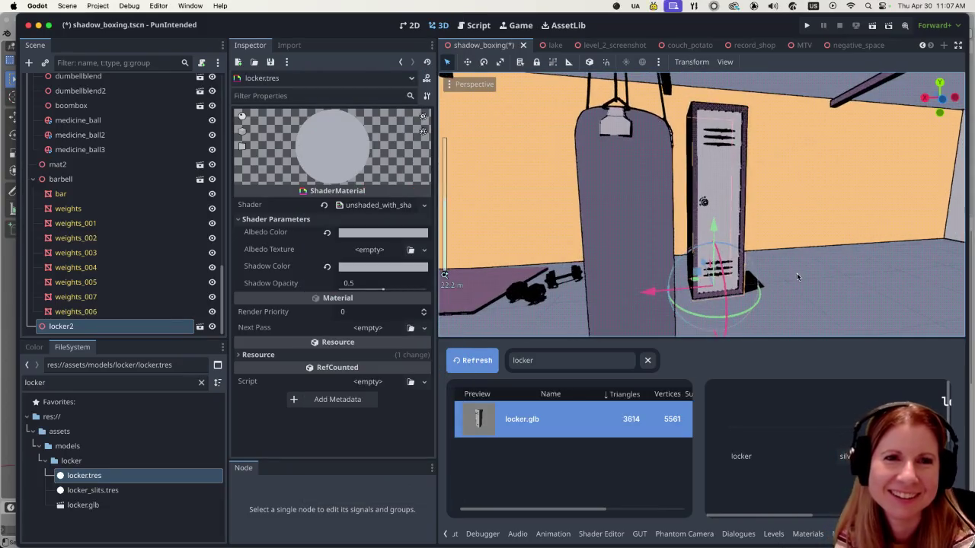
scroll(808, 246, left, 10)
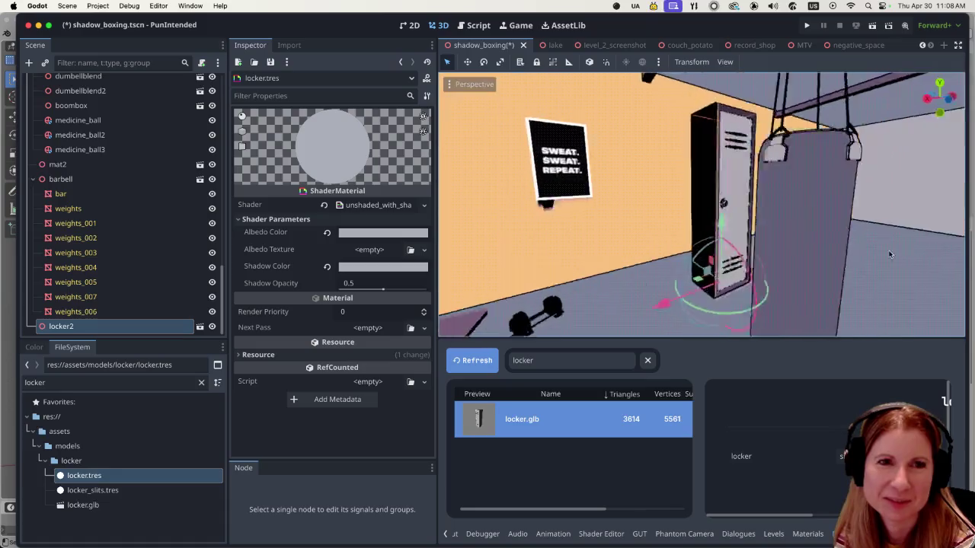
scroll(870, 262, right, 10)
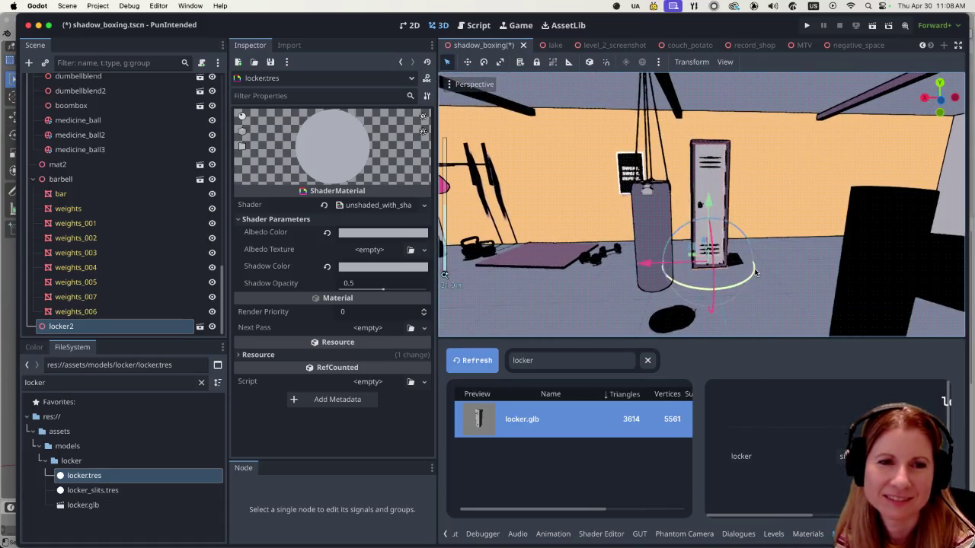
scroll(788, 264, right, 3)
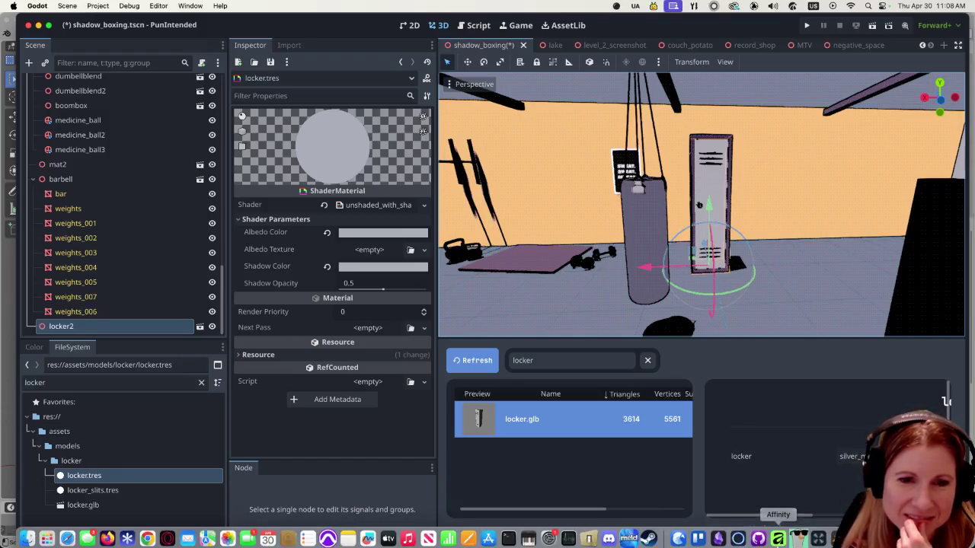
- In Blender's locker.blend, select locker.001 through locker.004 together in the Outliner
click(835, 533)
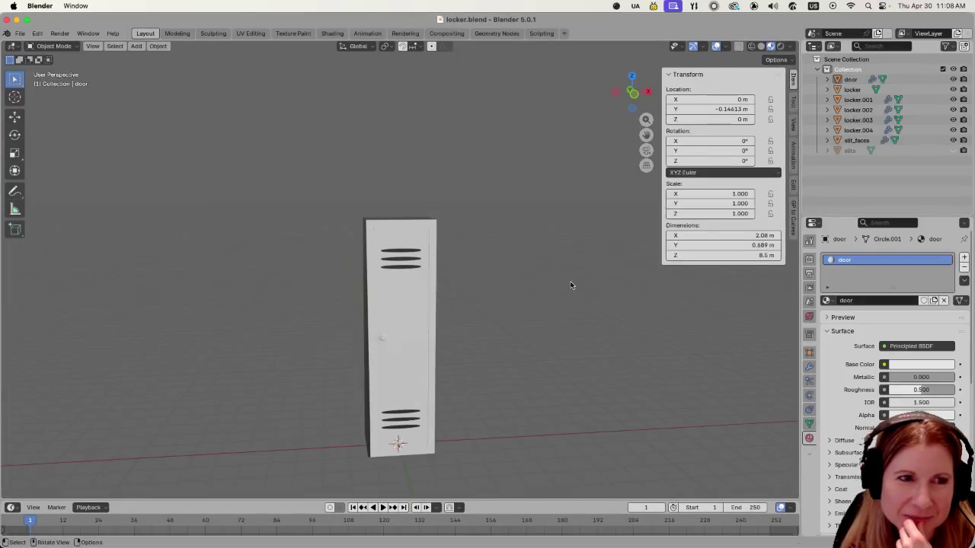
scroll(568, 284, right, 5)
click(361, 349)
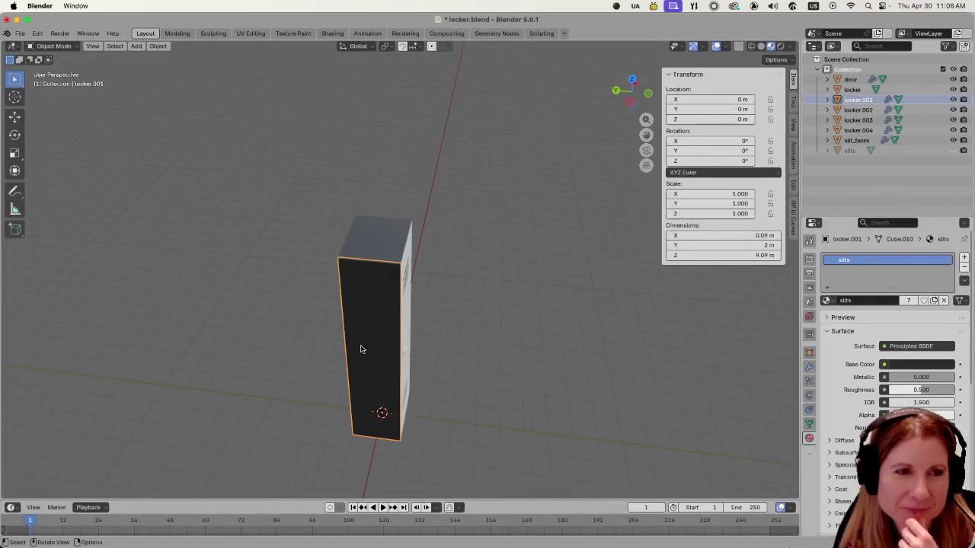
shift+click(388, 238)
scroll(447, 259, right, 5)
scroll(447, 260, right, 5)
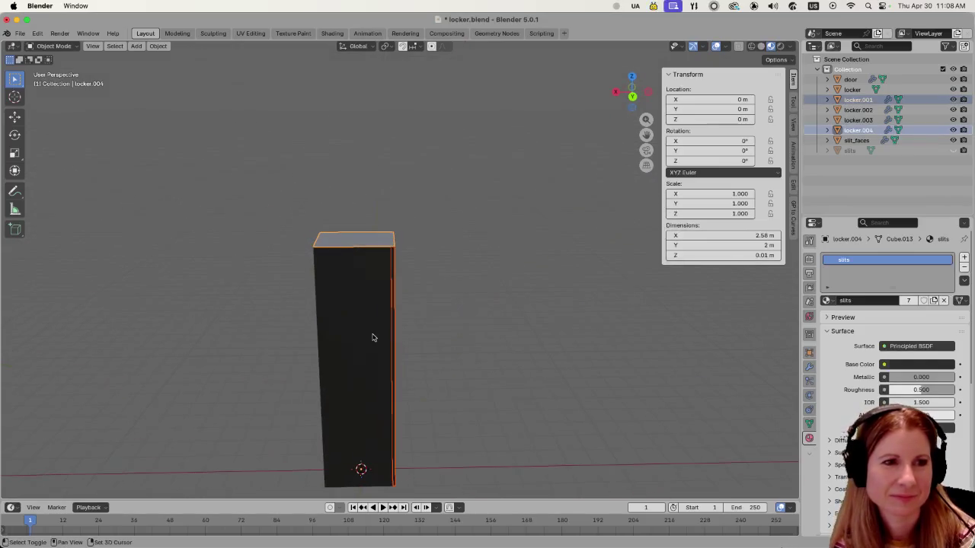
shift+click(370, 337)
scroll(318, 332, right, 5)
shift+click(331, 329)
scroll(332, 330, up, 5)
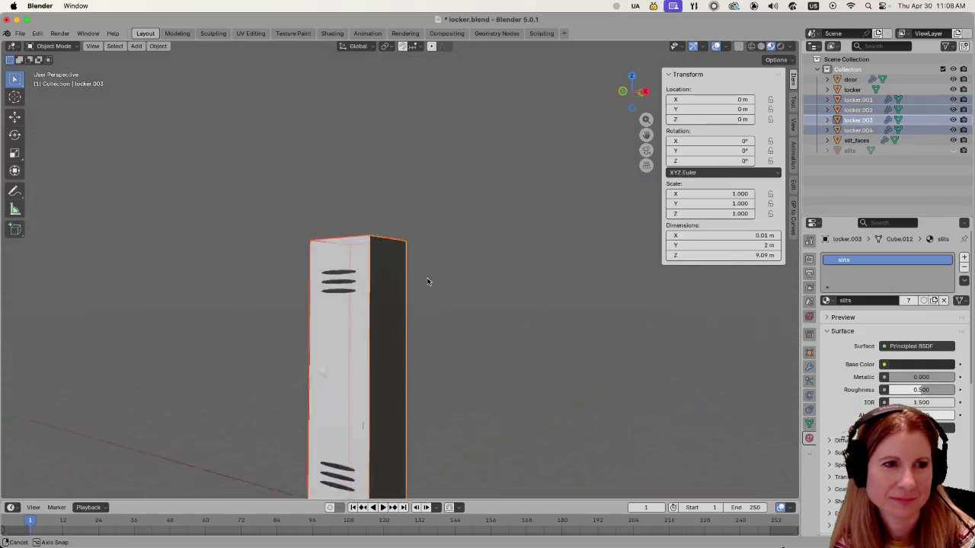
scroll(447, 287, down, 5)
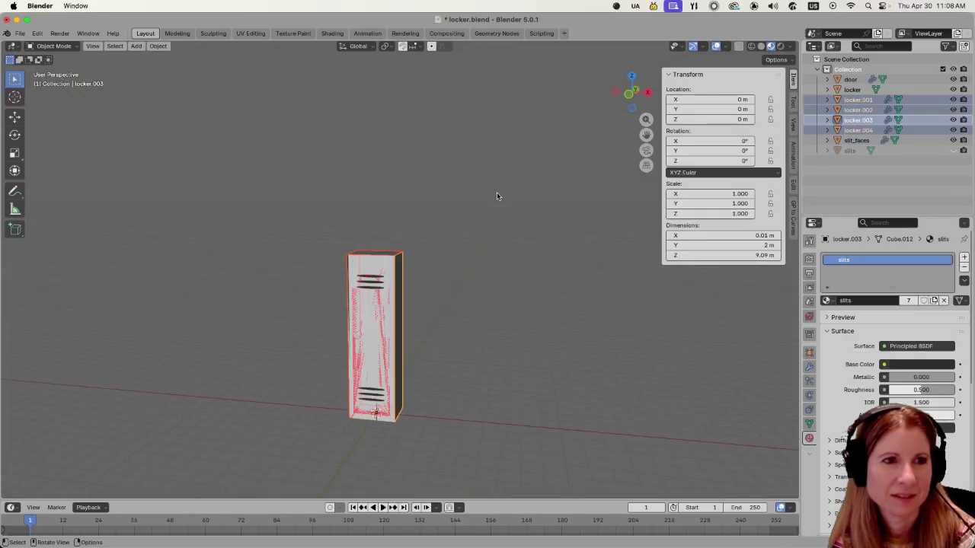
- Enter Edit Mode, select all pieces locker through locker.004, and return to Object Mode
key(Tab)
scroll(461, 246, right, 3)
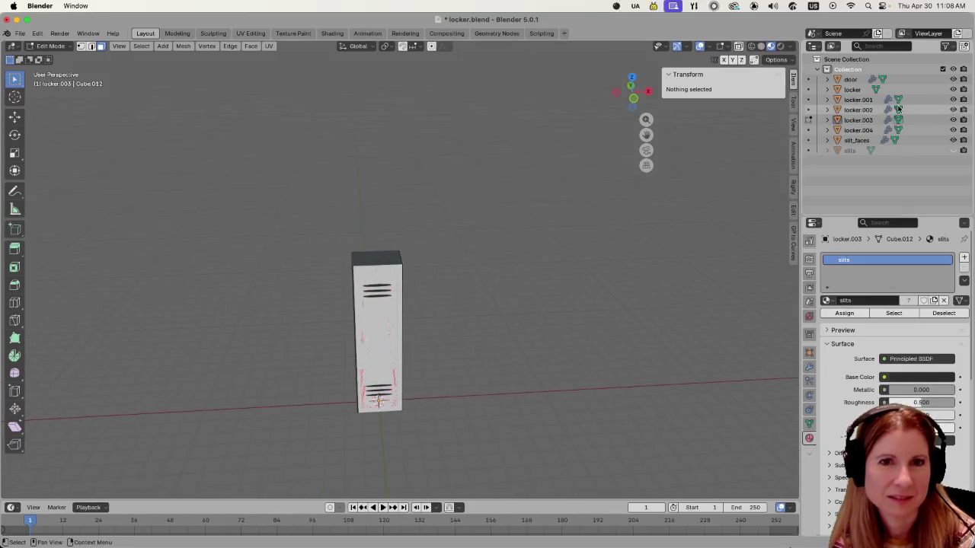
click(856, 130)
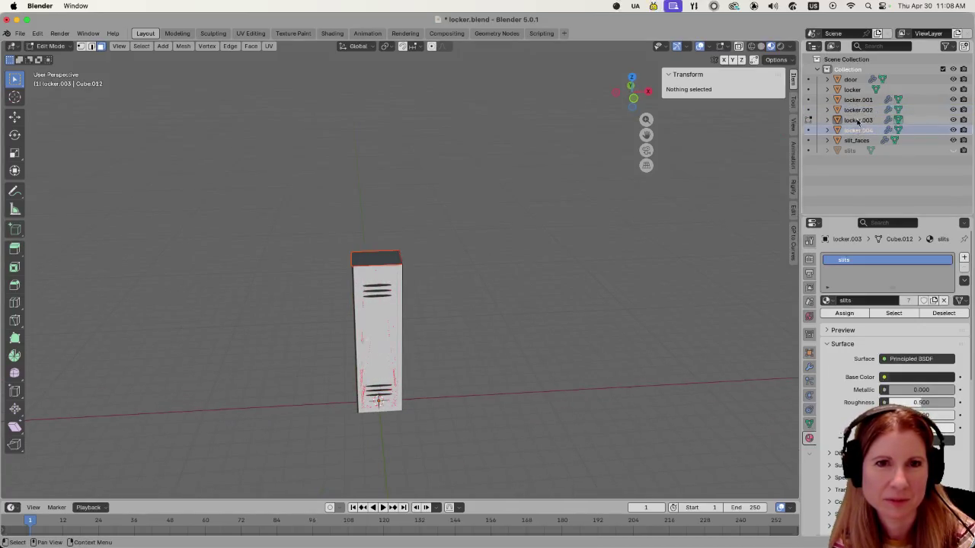
scroll(449, 177, left, 5)
scroll(467, 179, left, 5)
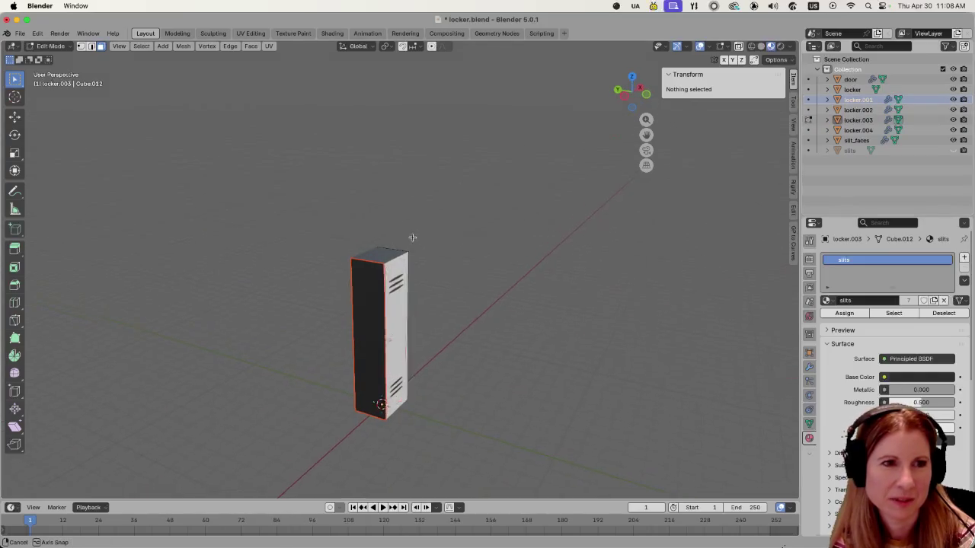
click(850, 89)
shift+click(858, 129)
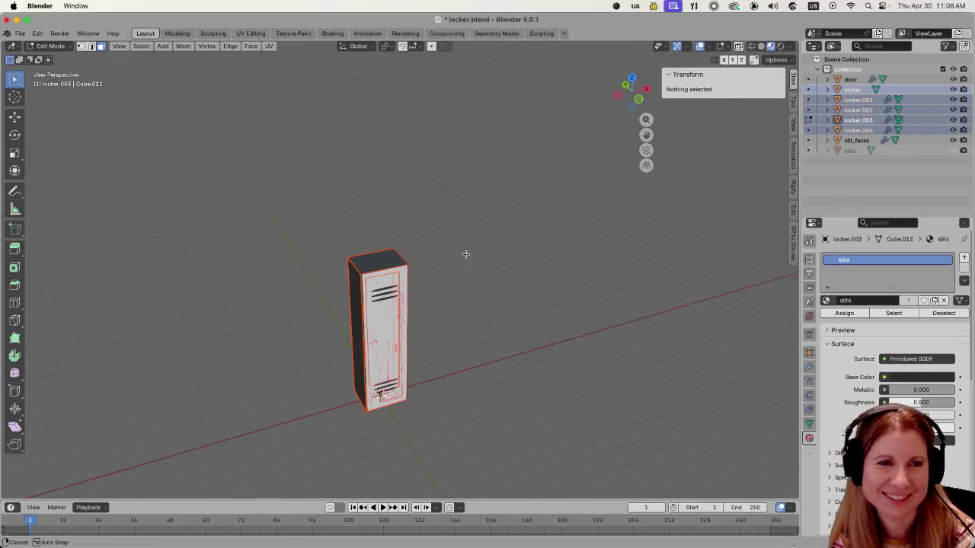
scroll(466, 255, up, 3)
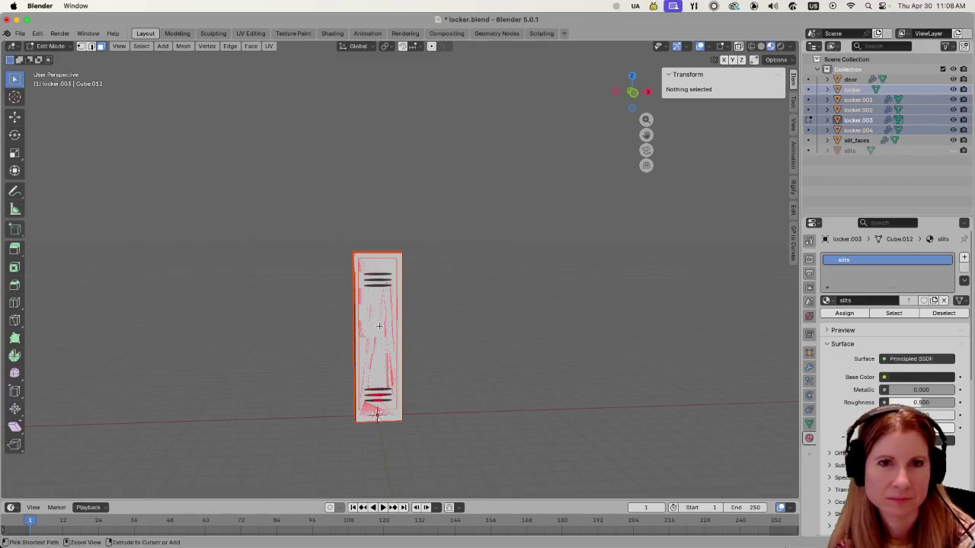
key(Tab)
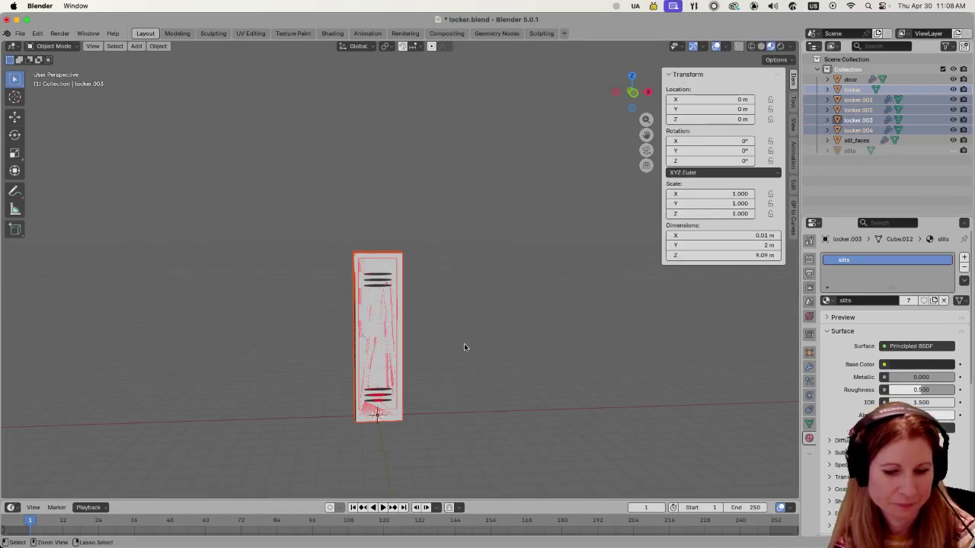
- Join the selected pieces with Ctrl+J and rename the merged object from locker.003 to locker
key(ctrl+j)
scroll(441, 250, down, 3)
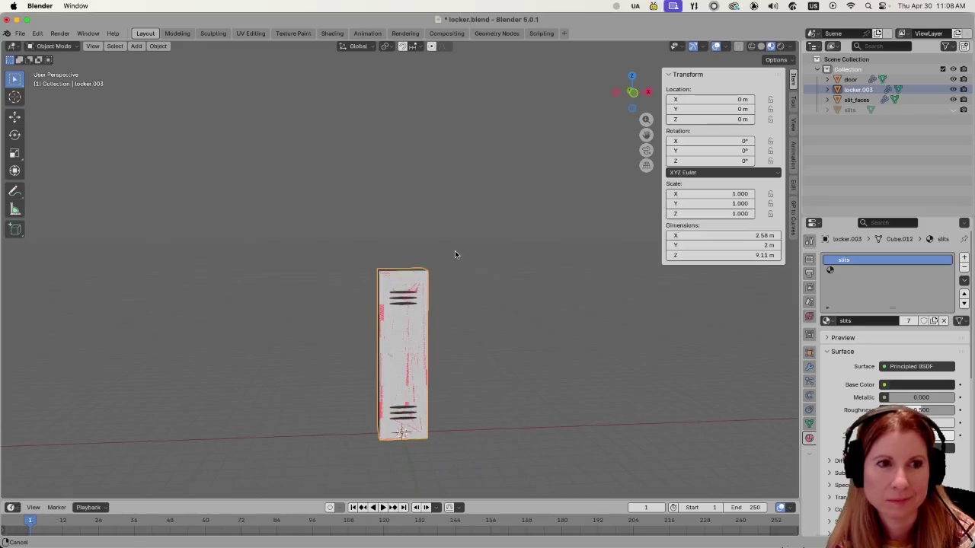
scroll(522, 289, right, 5)
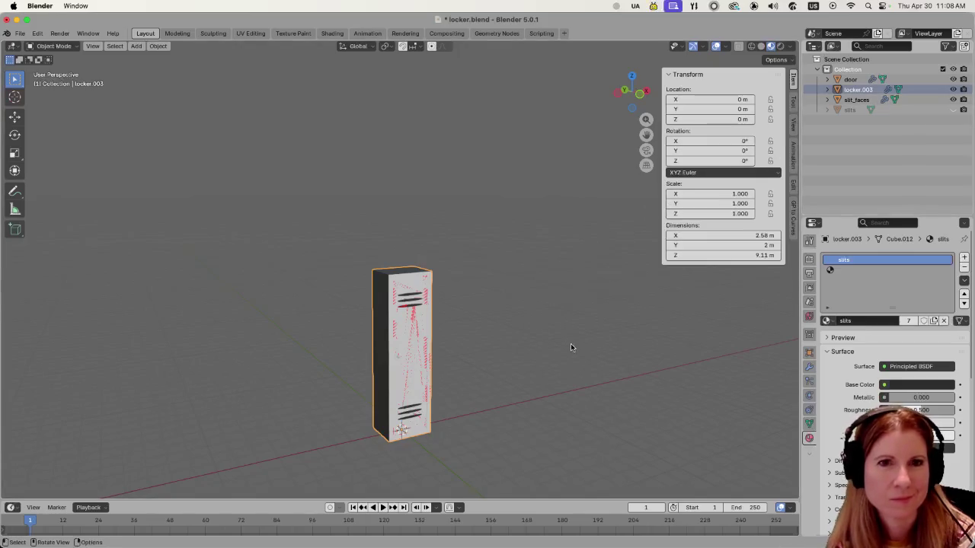
double_click(864, 89)
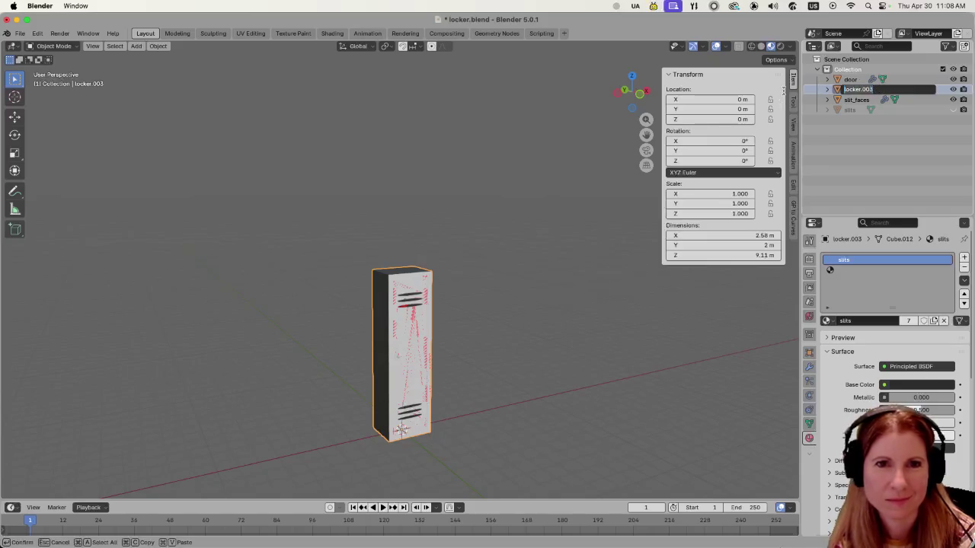
key(BackSpace)
key(BackSpace)
key(BackSpace)
key(Return)
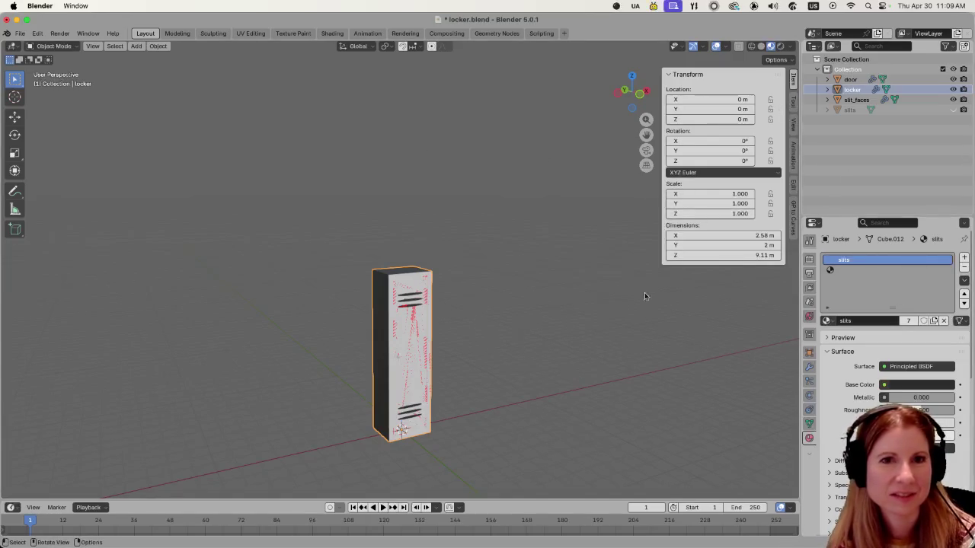
- Remove the slits material slots, assign the door material, and save locker.blend
click(964, 269)
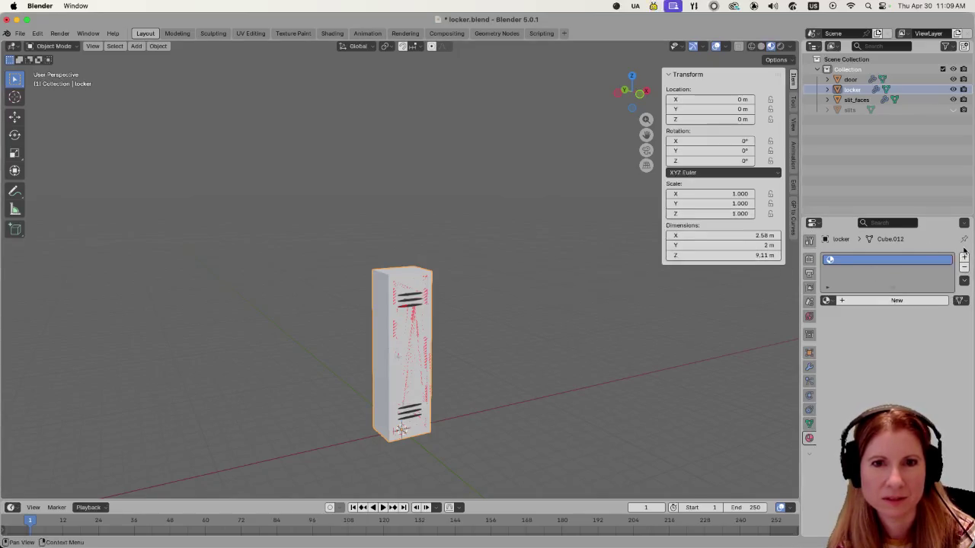
click(965, 269)
click(829, 301)
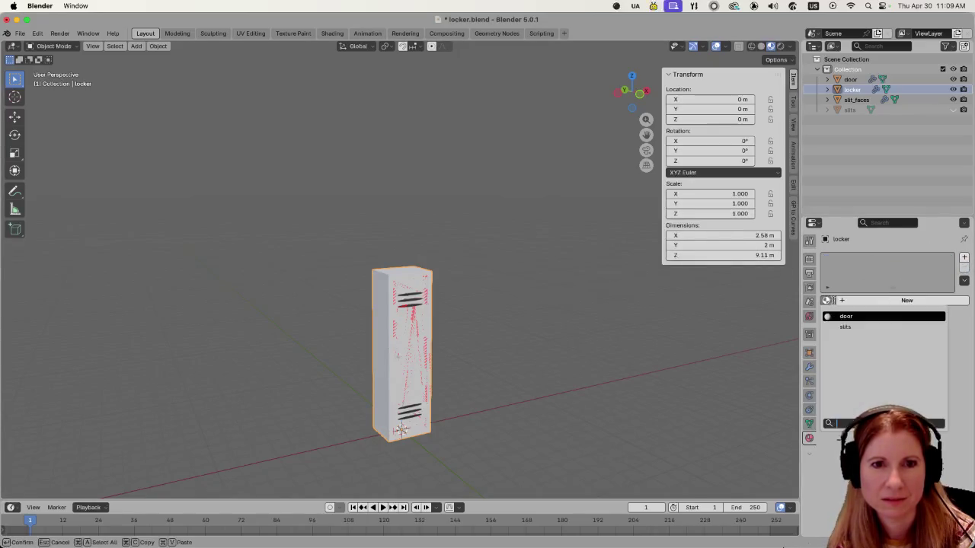
click(850, 317)
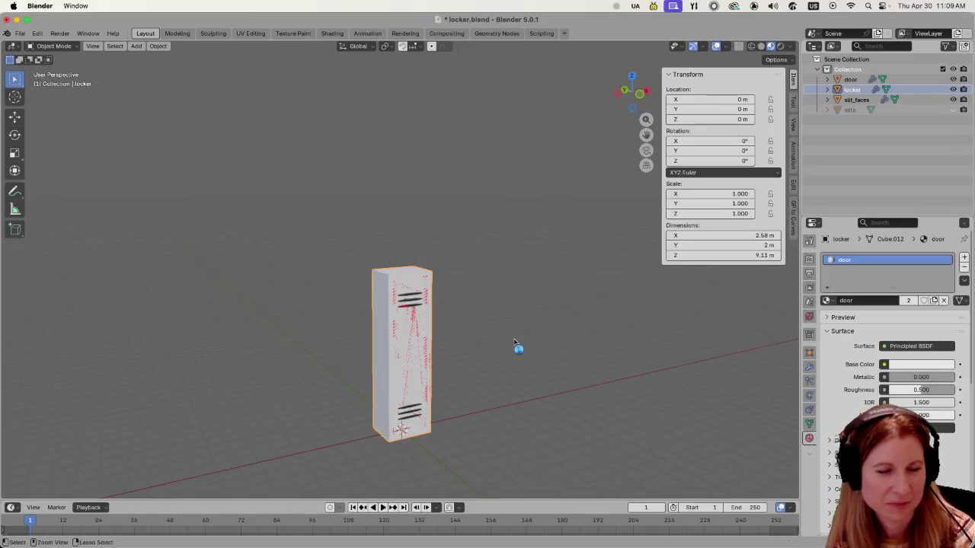
key(super+s)
mouse_move(551, 338)
mouse_down()
mouse_move(487, 328)
mouse_move(462, 360)
mouse_move(503, 343)
mouse_move(477, 352)
mouse_move(528, 282)
mouse_move(524, 331)
mouse_move(579, 335)
mouse_up()
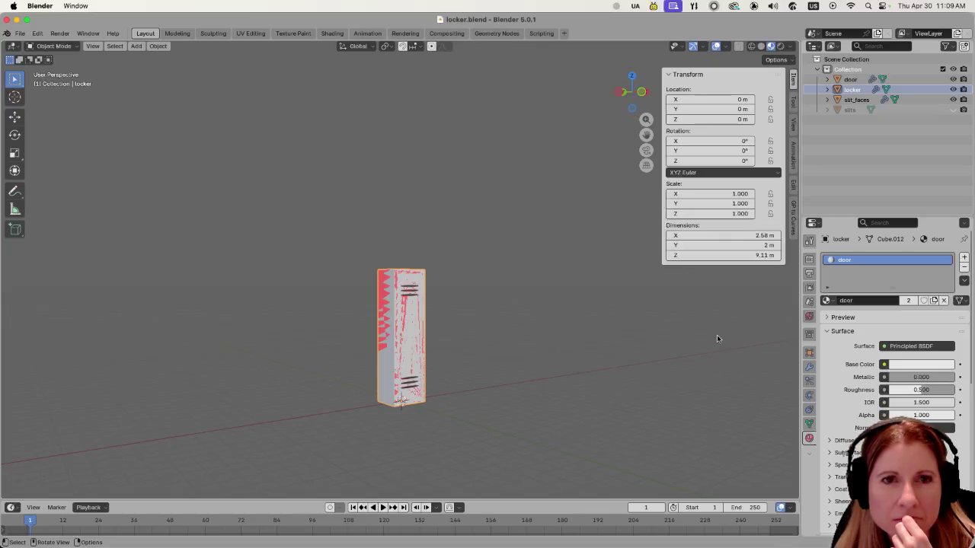
- Check the door and slit_faces objects' materials, clear the selection, and return to Godot
click(850, 79)
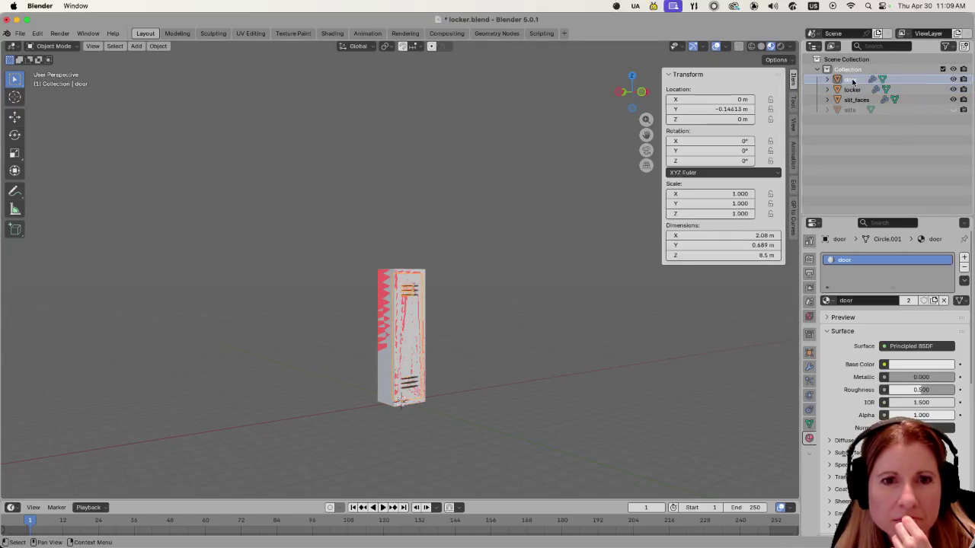
click(853, 99)
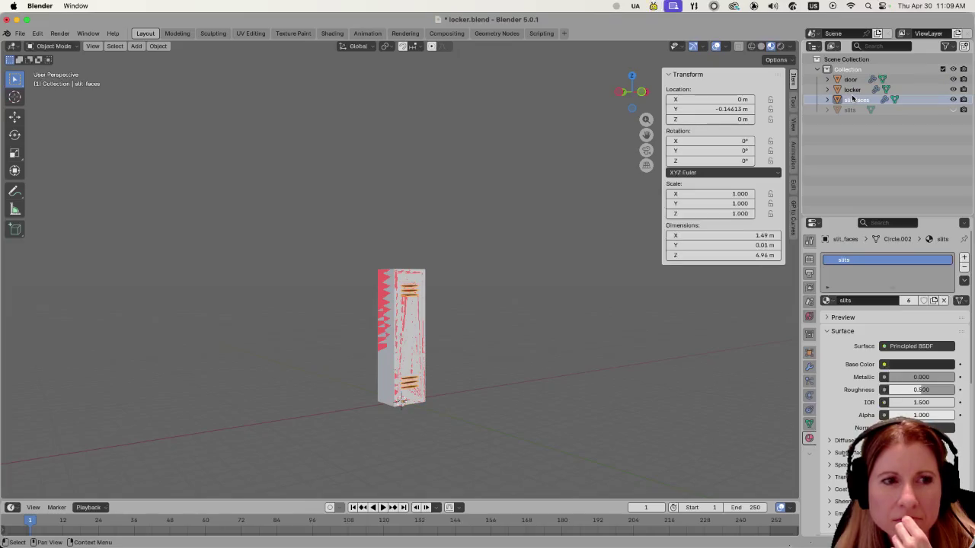
click(562, 358)
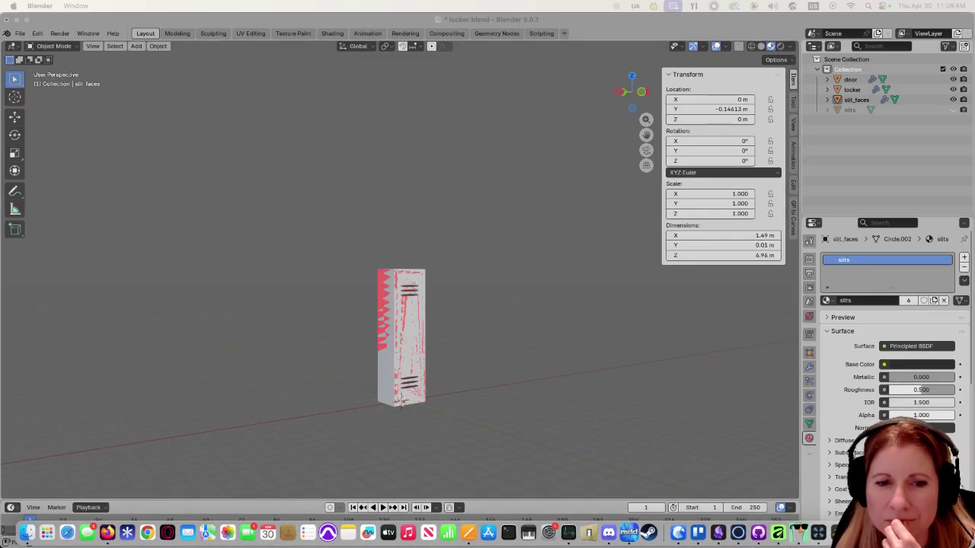
click(818, 534)
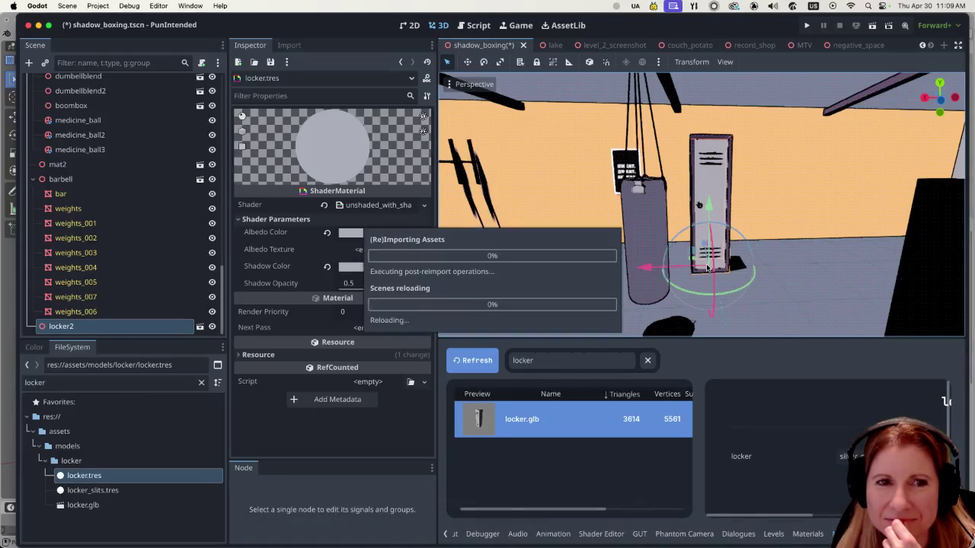
- Orbit and zoom in for a close-up of locker2 in the shadow_boxing scene
scroll(777, 236, up, 6)
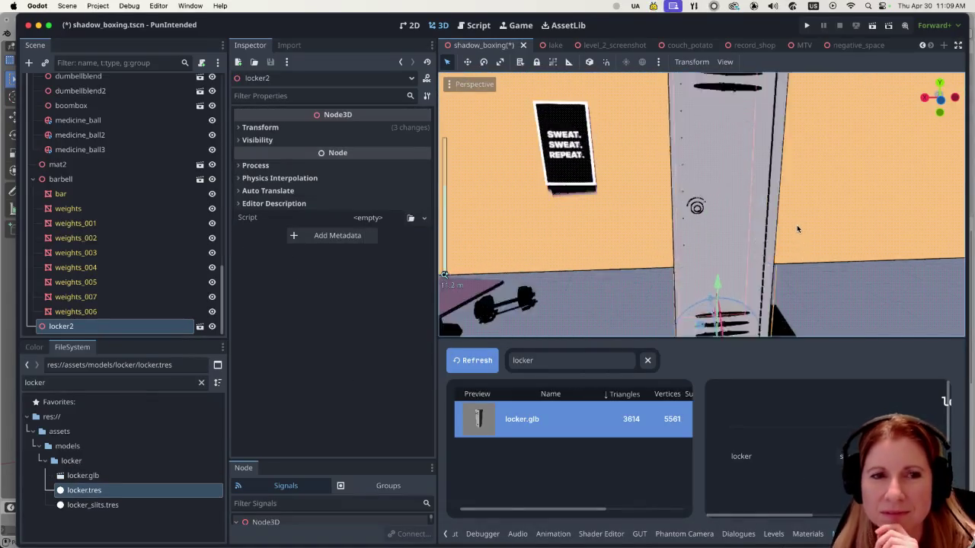
scroll(806, 203, down, 5)
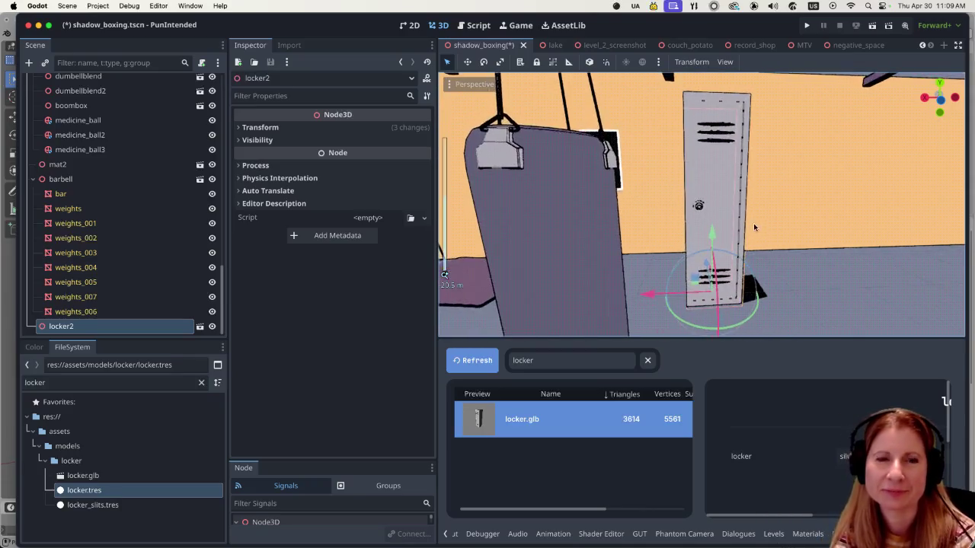
drag(808, 236, 740, 248)
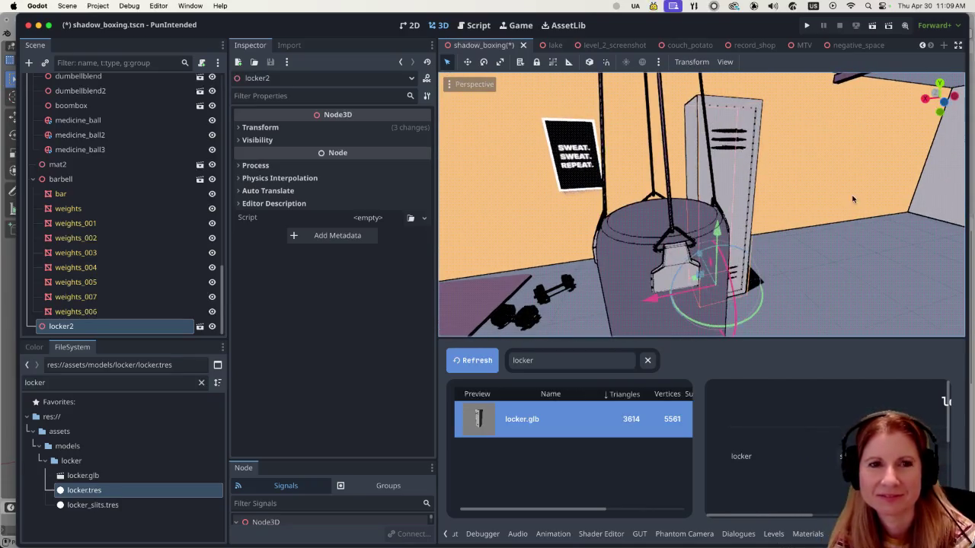
scroll(785, 203, up, 4)
drag(785, 203, 731, 240)
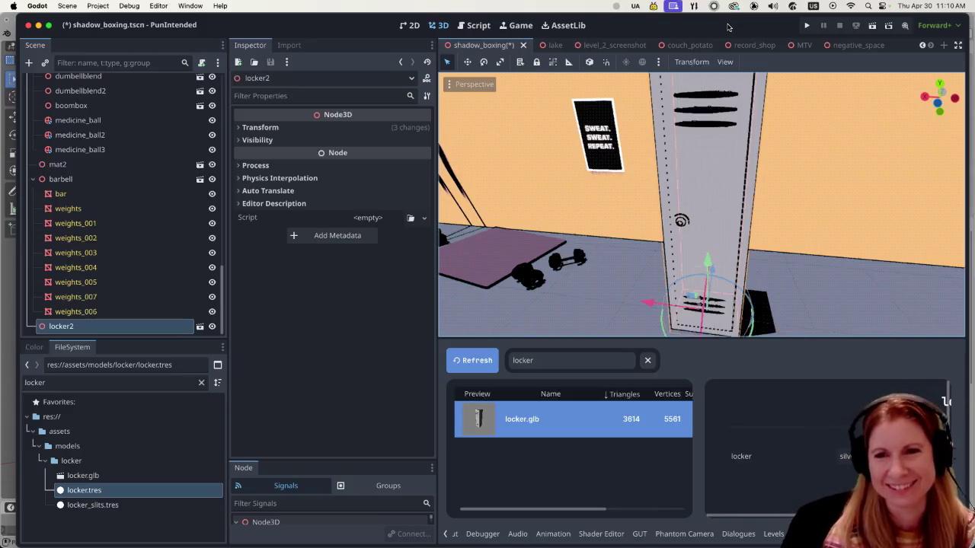
scroll(776, 200, down, 5)
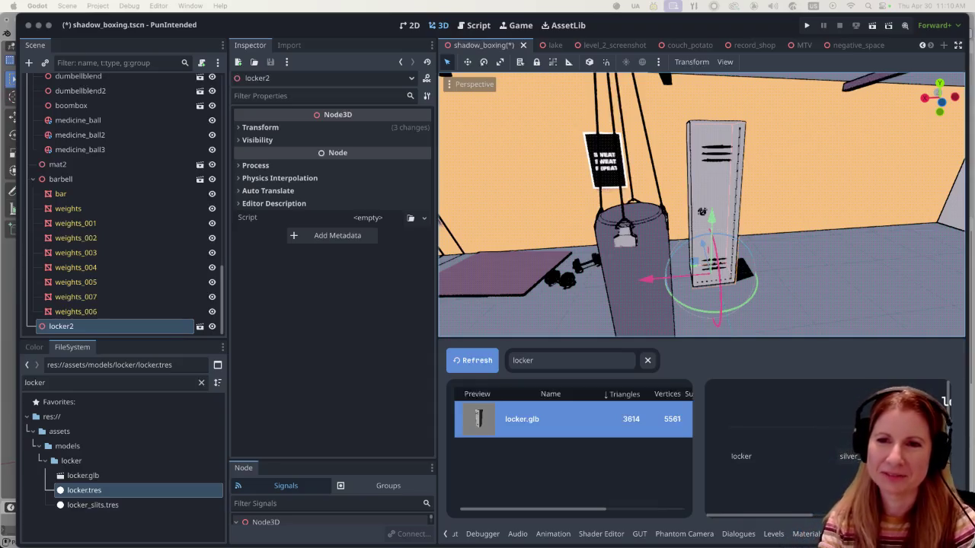
- Save the shadow_boxing scene and switch over to locker.blend in Blender
click(959, 274)
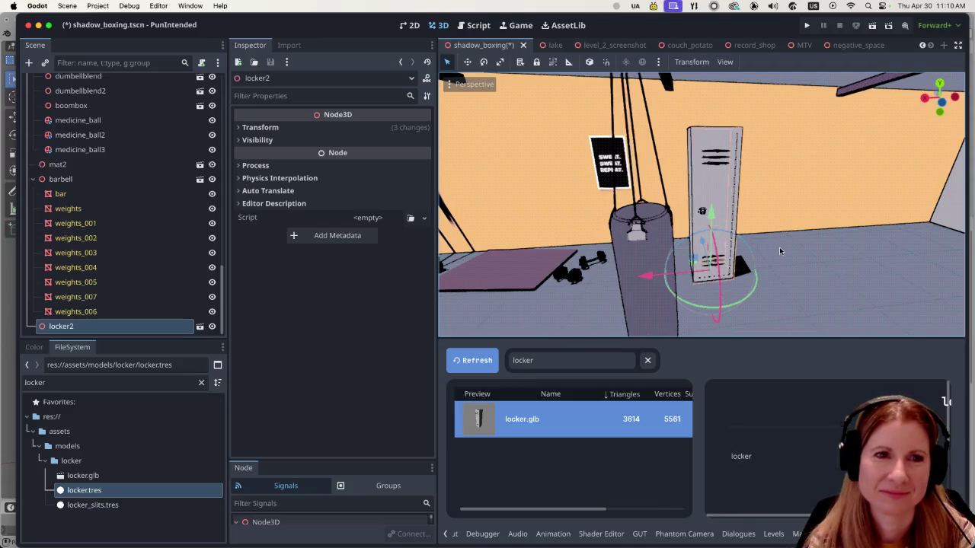
scroll(777, 248, up, 5)
scroll(781, 249, down, 3)
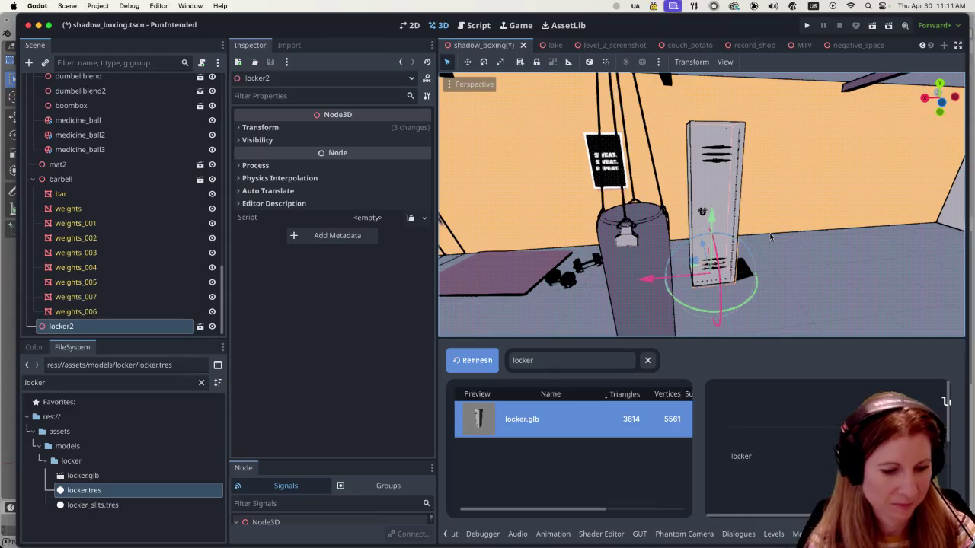
key(cmd+s)
key(super+s)
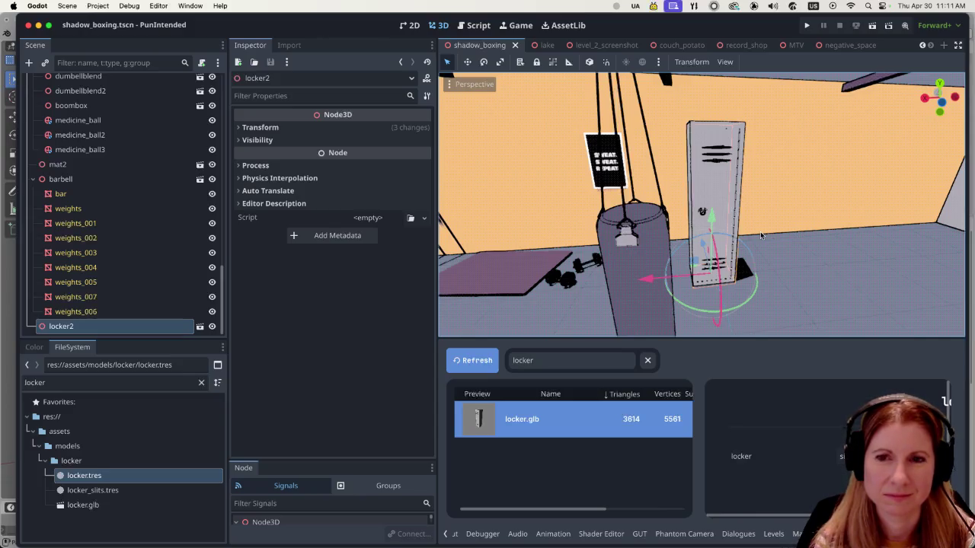
mouse_move(779, 547)
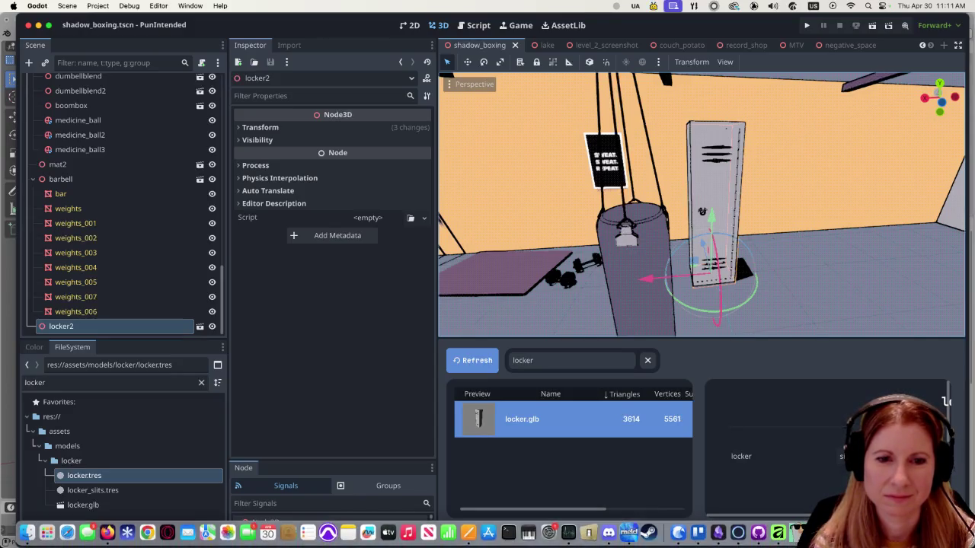
click(797, 532)
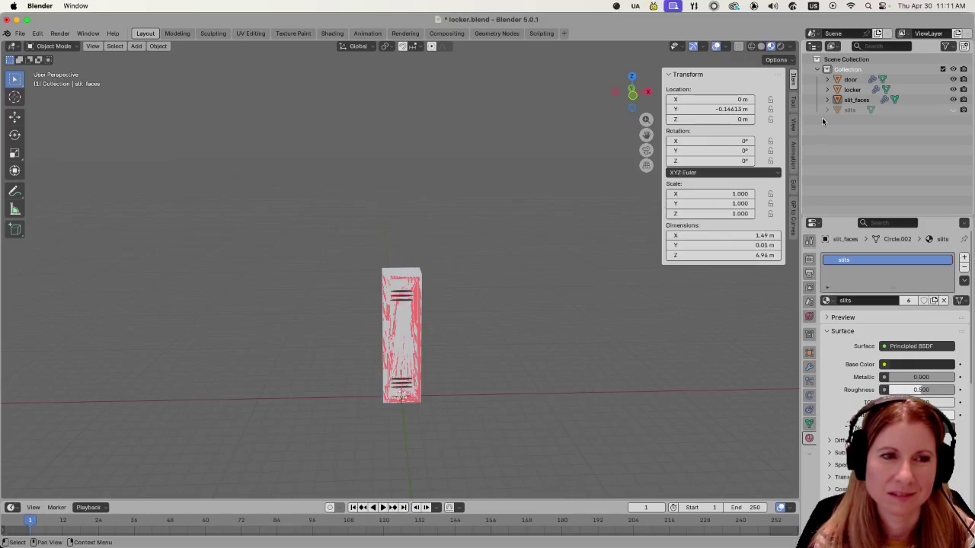
- Zoom Blender's view on the white slitted locker, then switch back to the Godot editor
scroll(473, 364, up, 3)
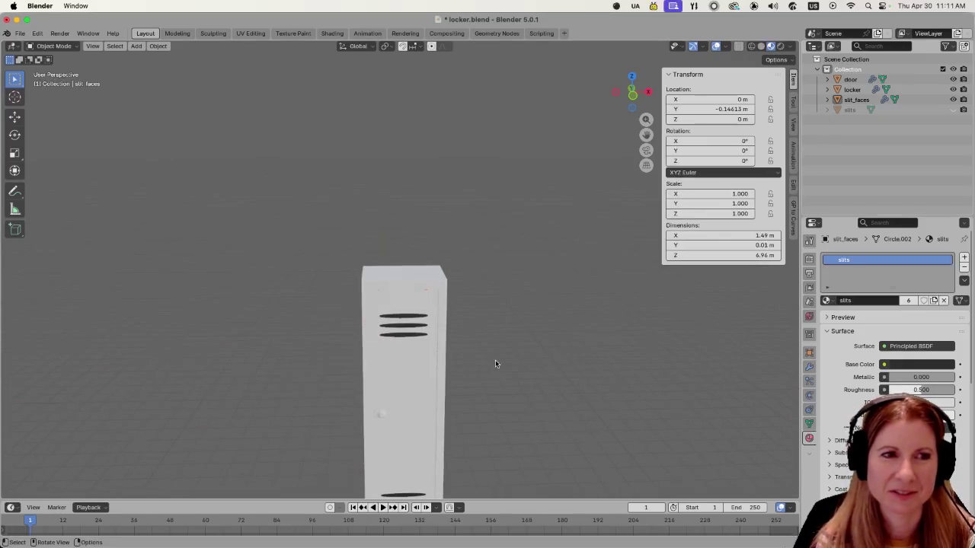
scroll(539, 345, down, 2)
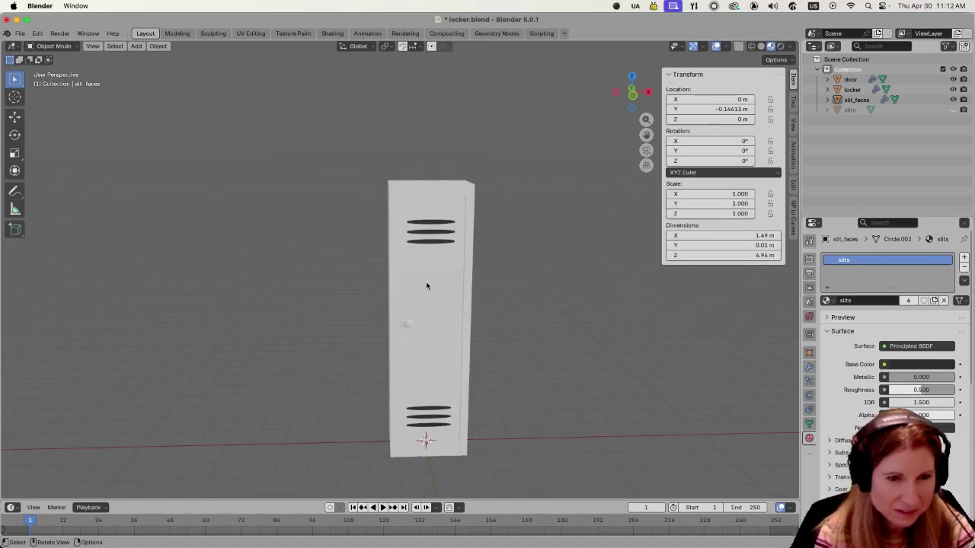
mouse_move(609, 545)
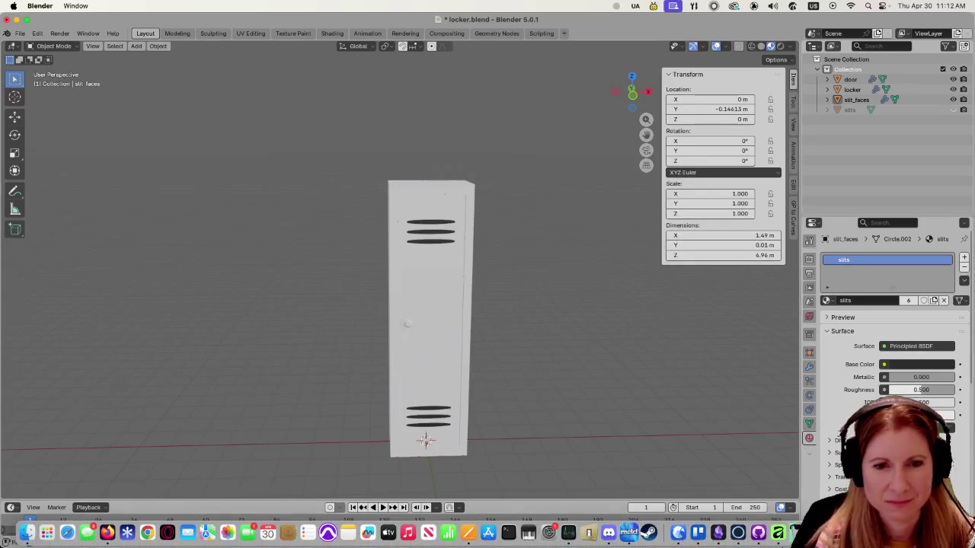
click(678, 533)
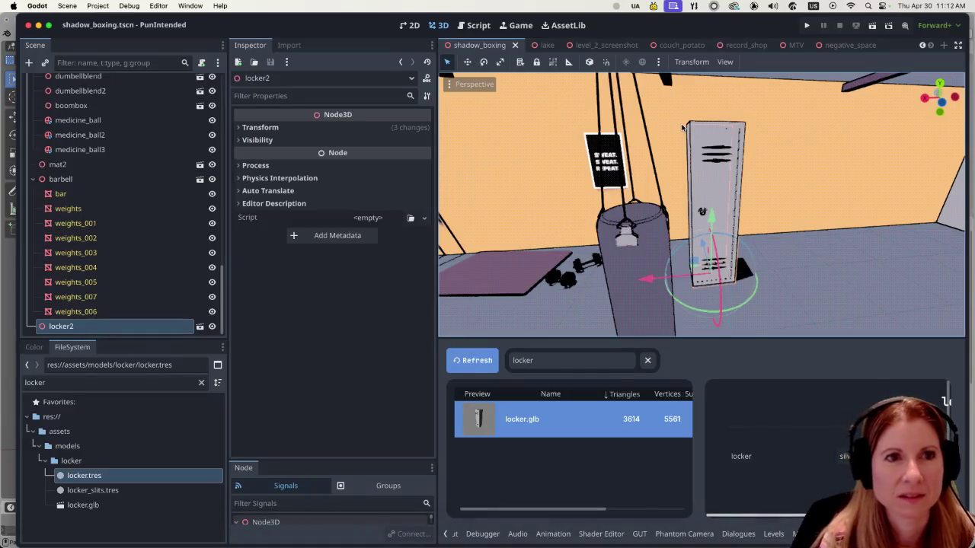
- Open negative_space_2.tscn by searching 'negat' in Quick Open
click(840, 44)
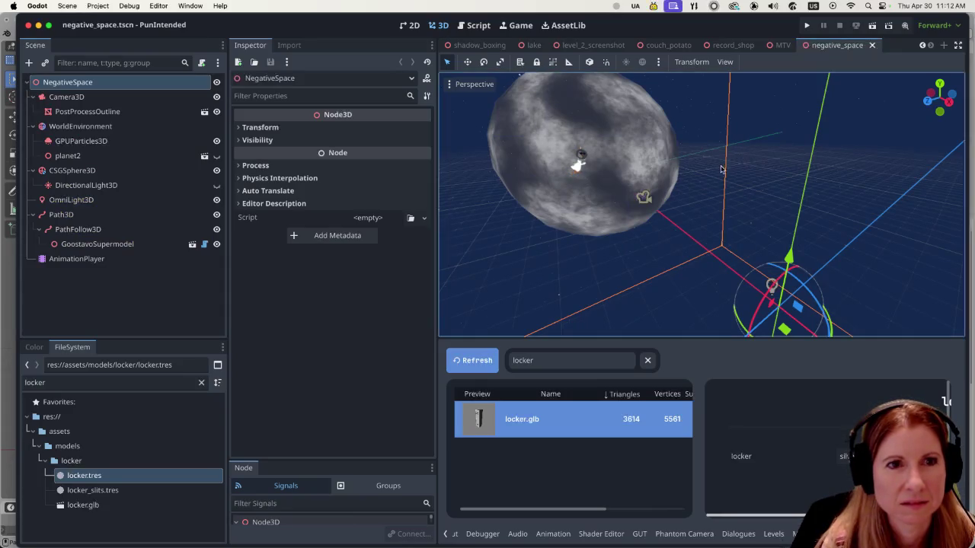
scroll(693, 202, down, 5)
scroll(704, 206, up, 2)
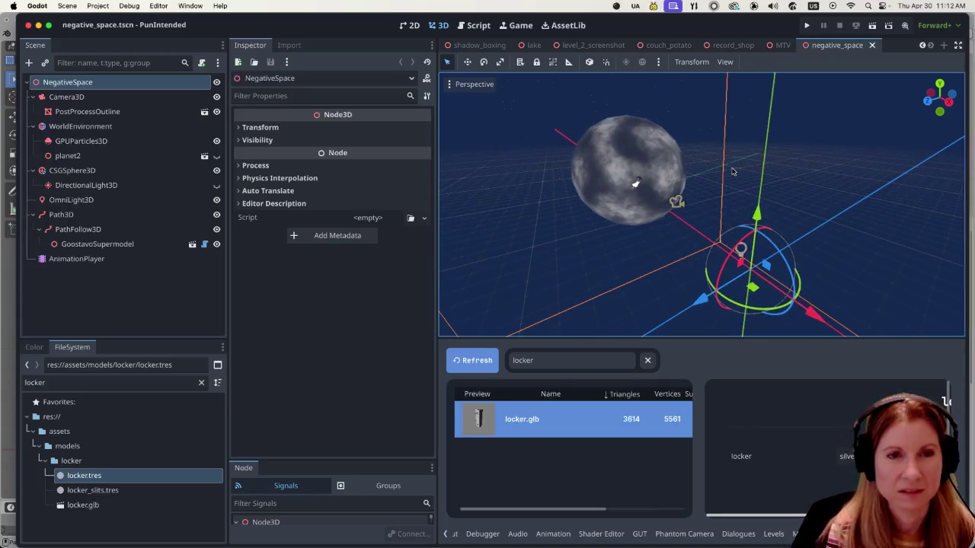
key(alt+shift+o)
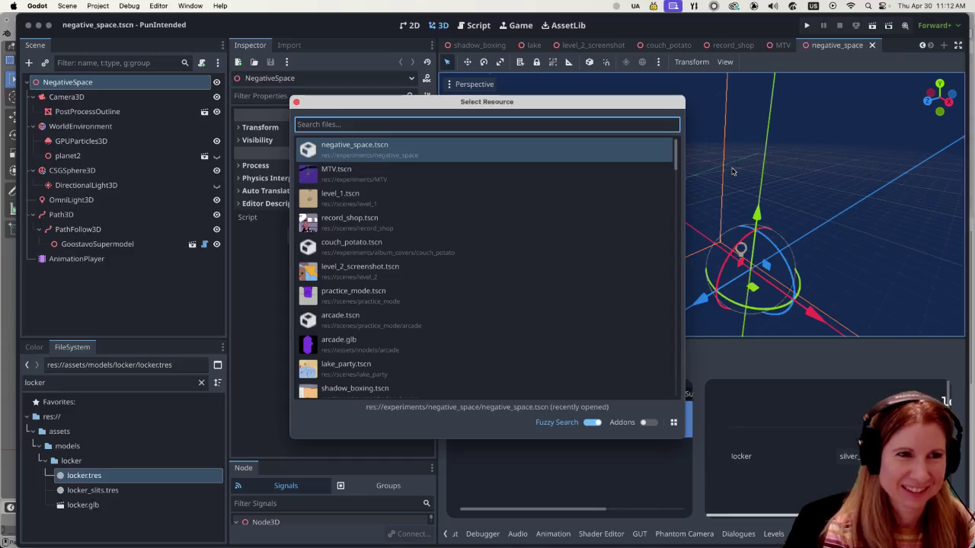
text(negat)
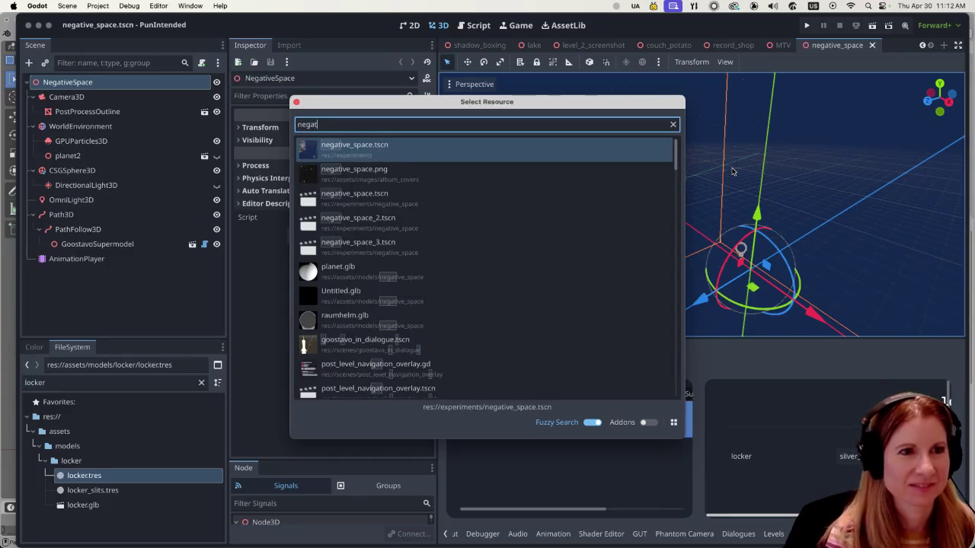
double_click(433, 222)
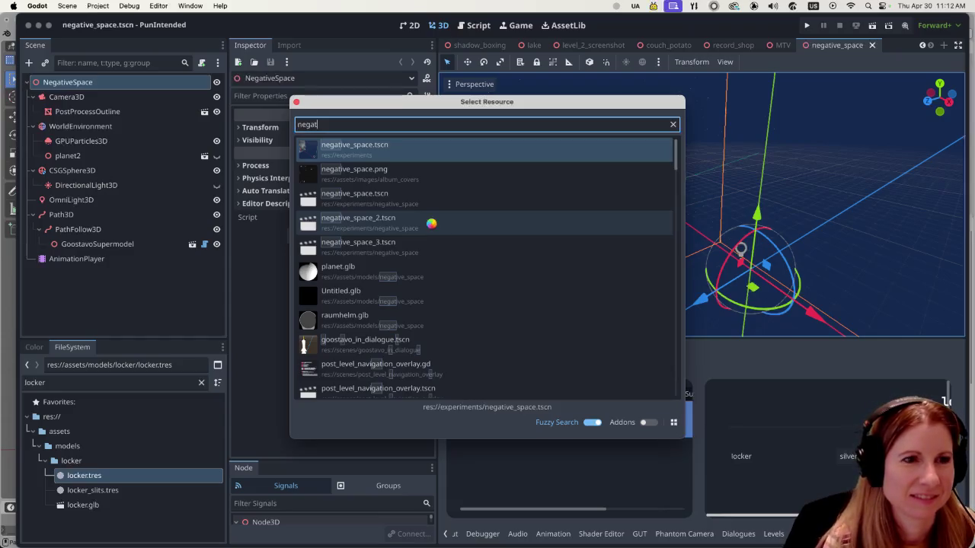
- Orbit and zoom the viewport onto the banded planet, then run the scene
scroll(609, 204, down, 6)
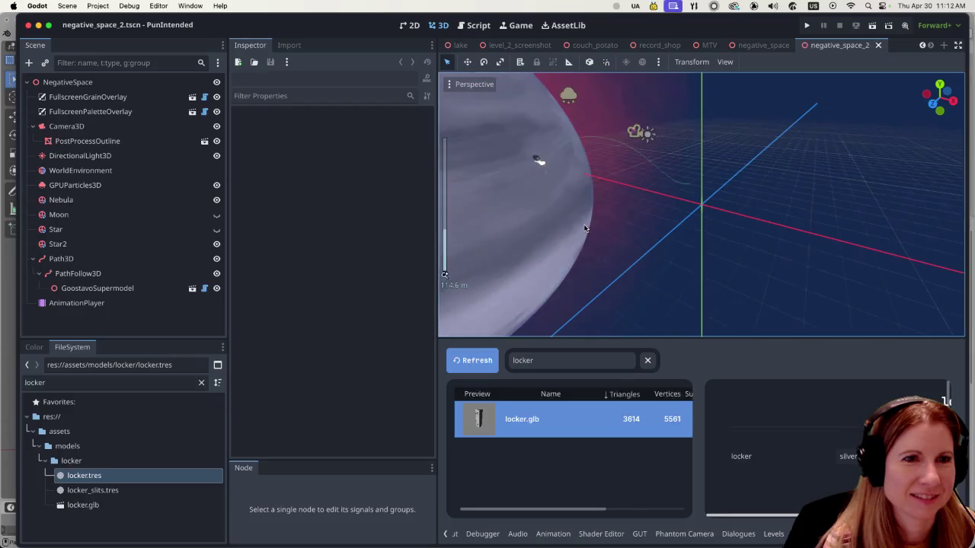
scroll(725, 238, up, 6)
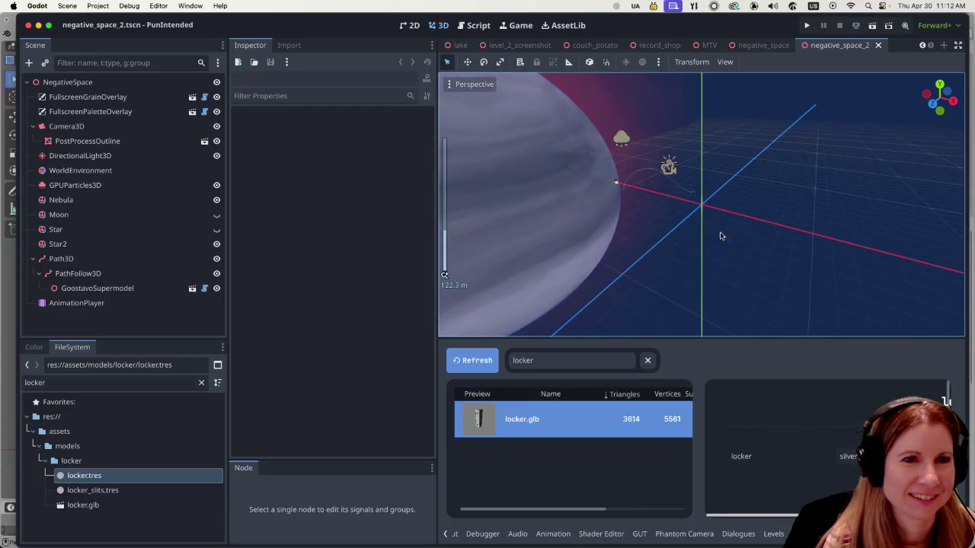
mouse_move(748, 254)
mouse_down()
mouse_move(668, 254)
mouse_move(633, 213)
mouse_move(696, 228)
mouse_up()
scroll(762, 244, up, 3)
scroll(749, 235, up, 5)
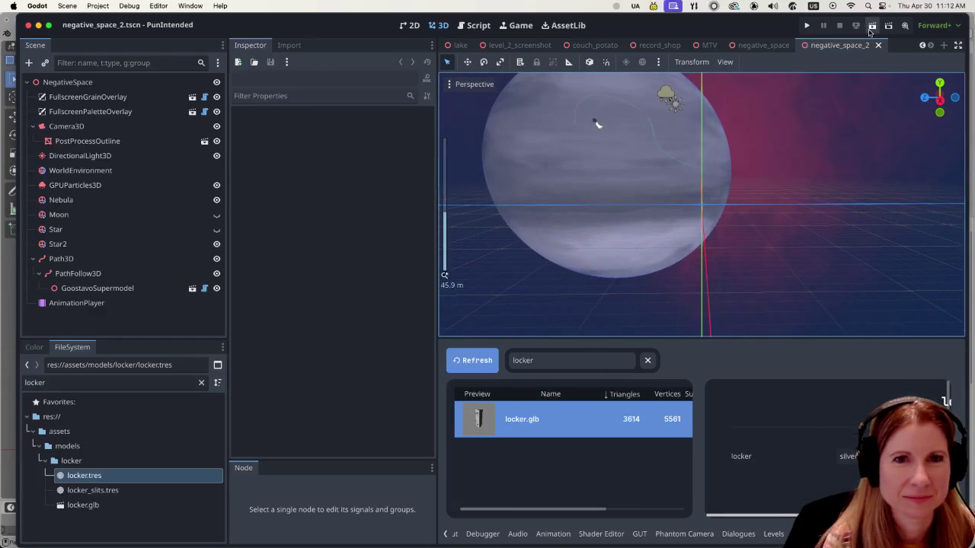
click(806, 25)
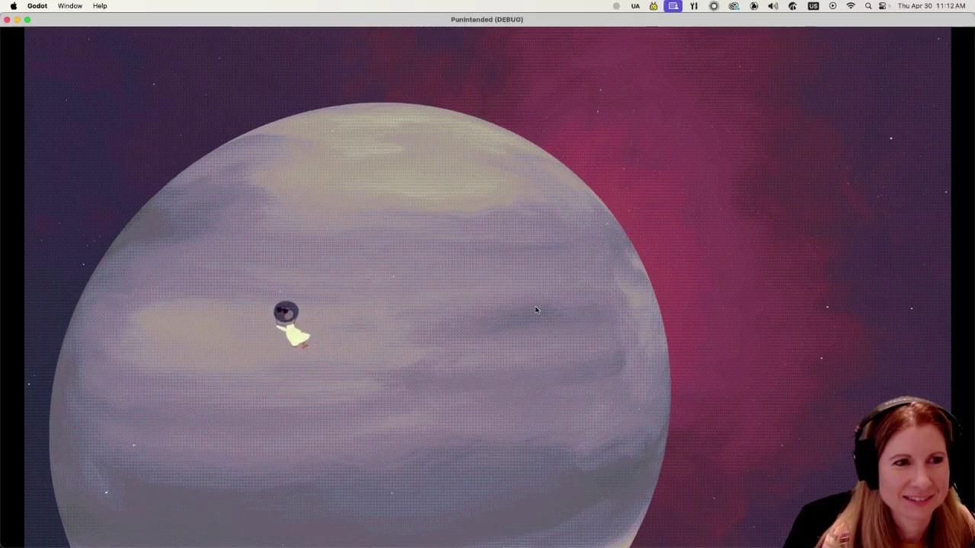
- Show the debug camera overlay, float the duck upward with W, then stop the game
key(F1)
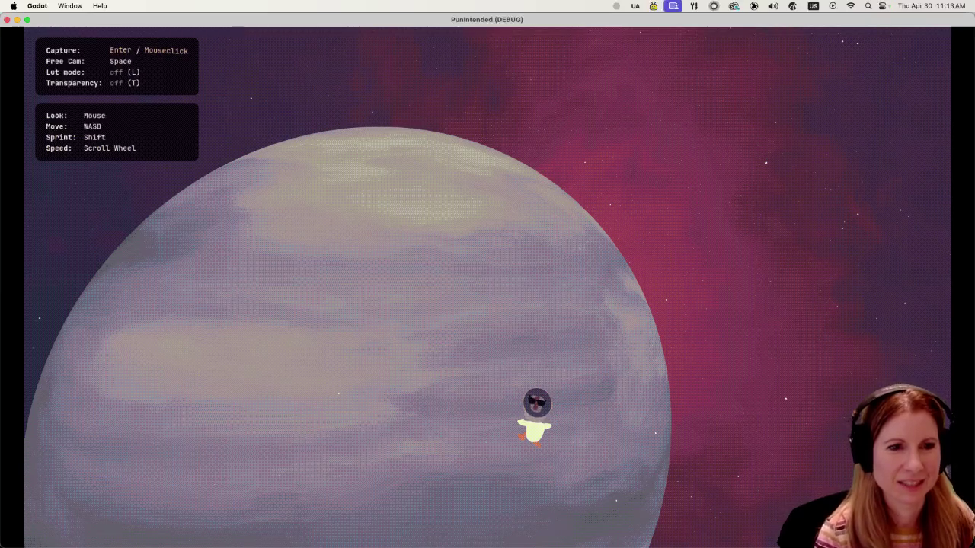
key(w)
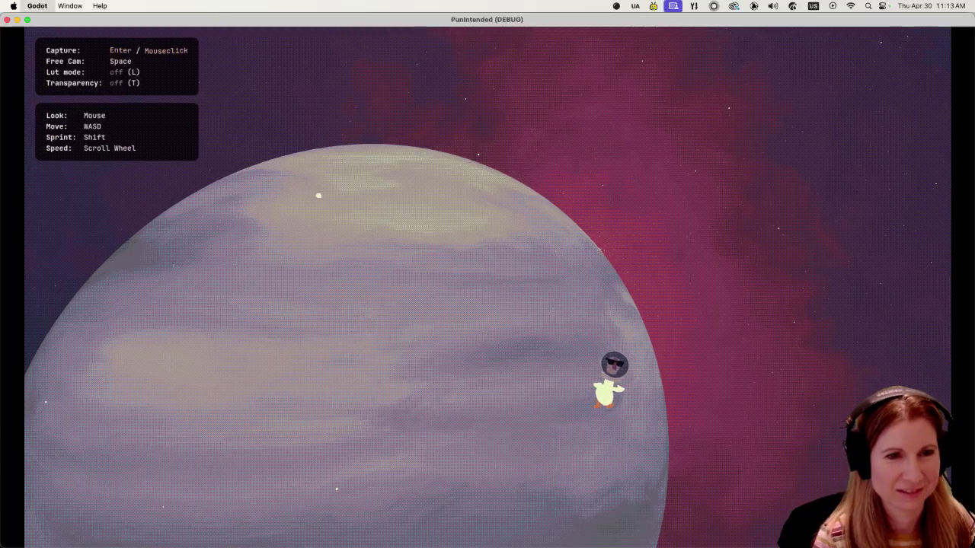
key(super+q)
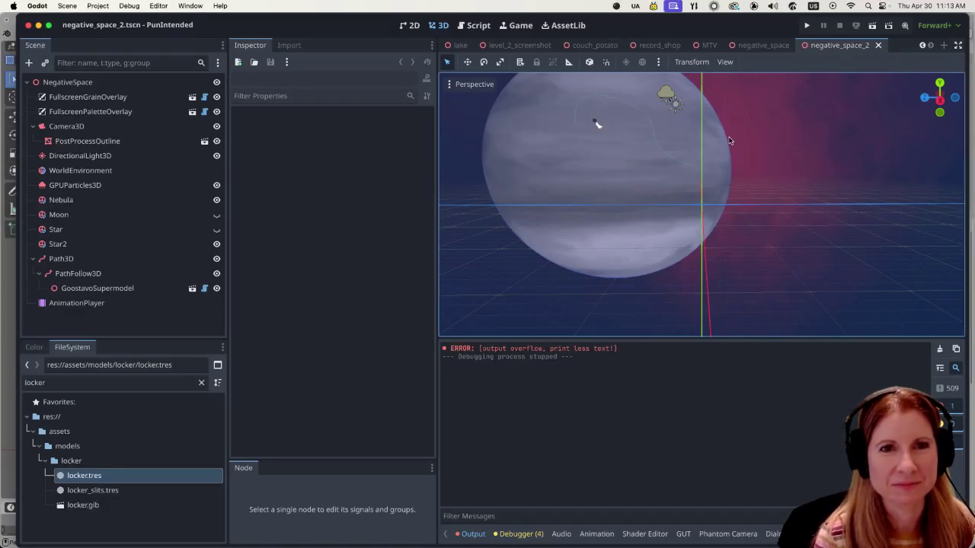
- Open negative_space_3.tscn via a 'negat' search, test-run it, then stop the game
key(super+shift+o)
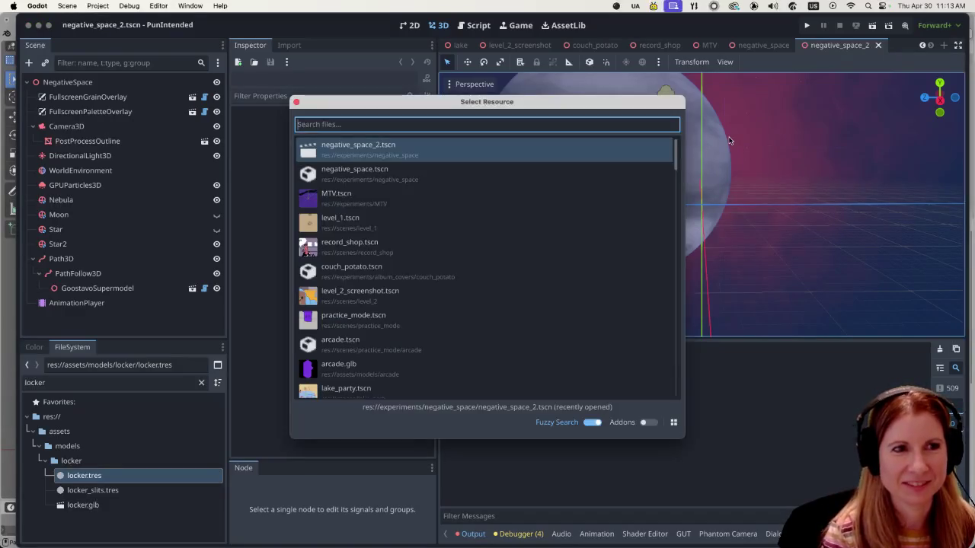
text(negat)
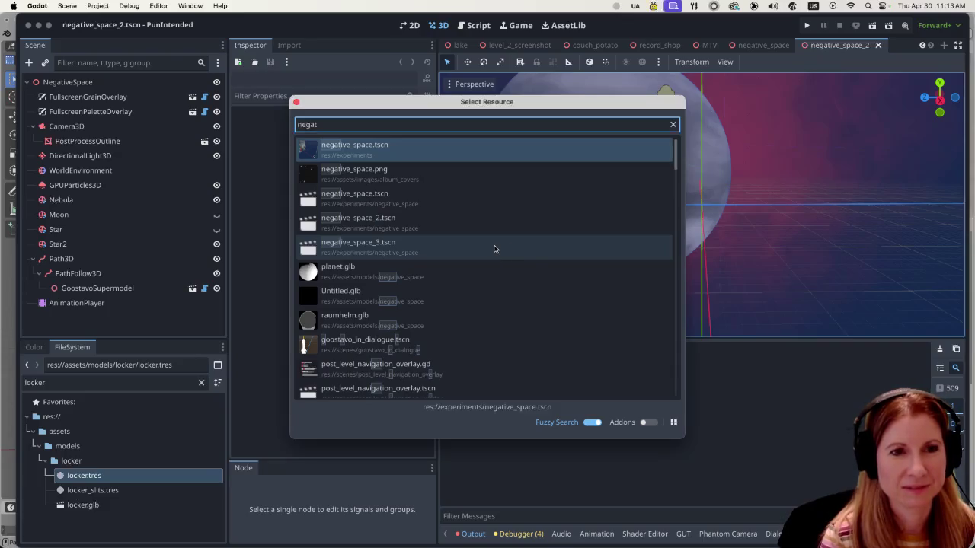
click(494, 249)
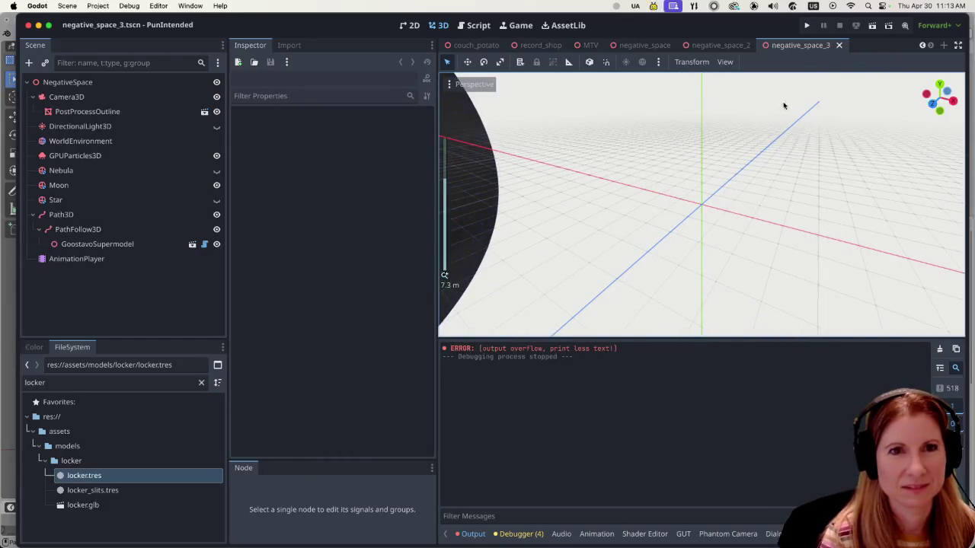
click(872, 26)
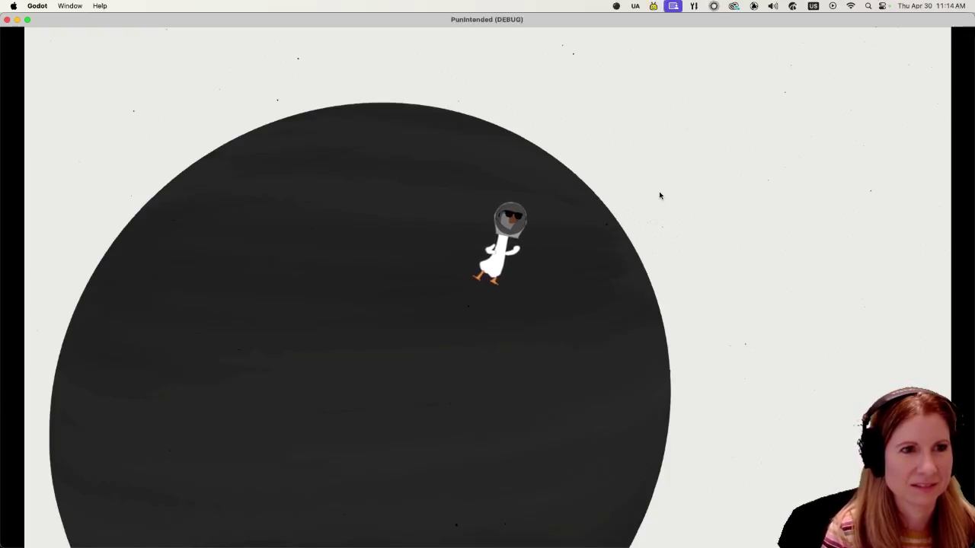
key(super+q)
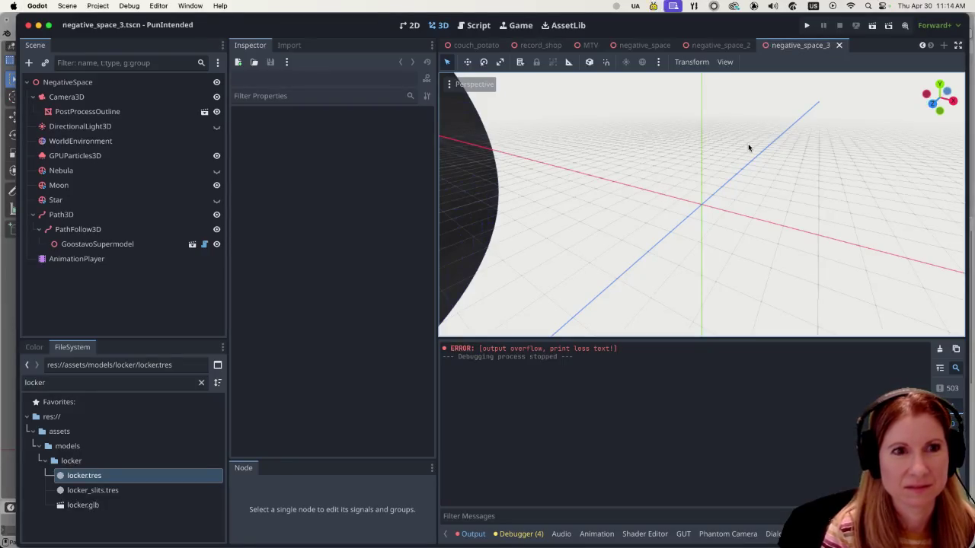
- Search 'negati' in Quick Open again and cancel without opening a file
key(alt+shift+o)
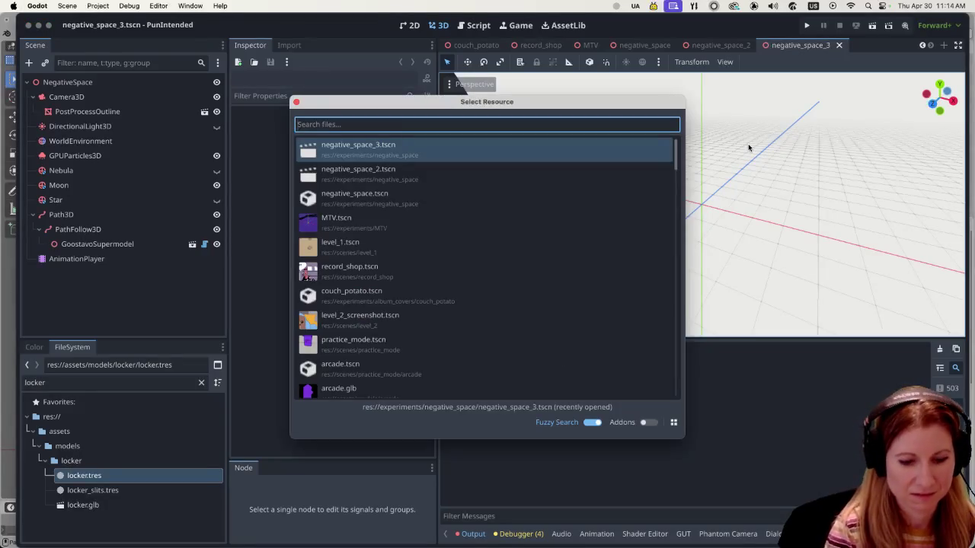
text(negati)
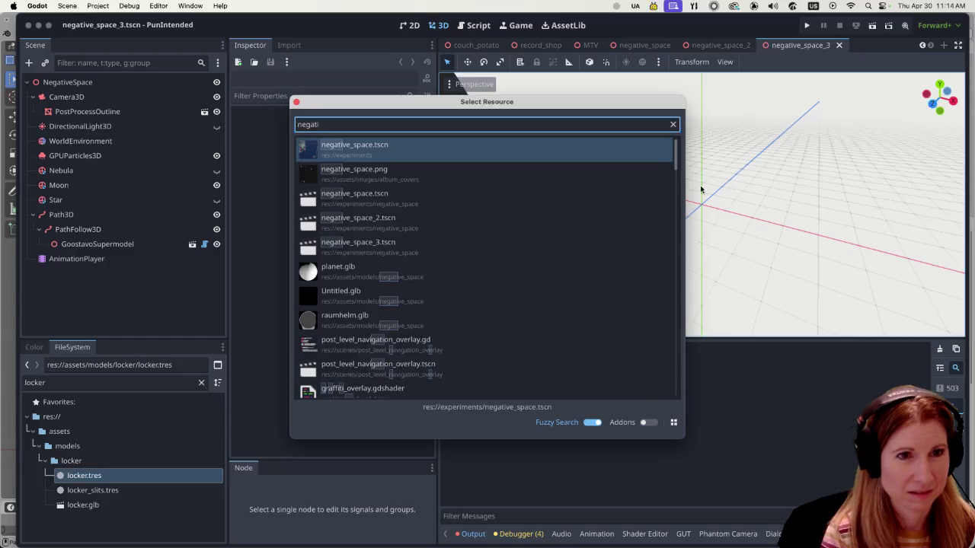
click(296, 102)
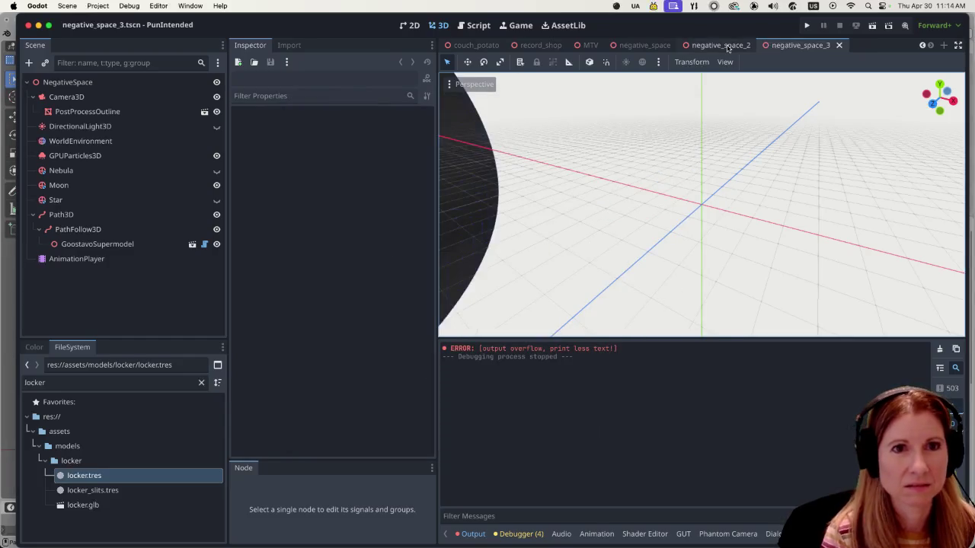
- In negative_space_2, compare Star2, Star and Moon visibility, leave only Star shown, and run it
click(719, 45)
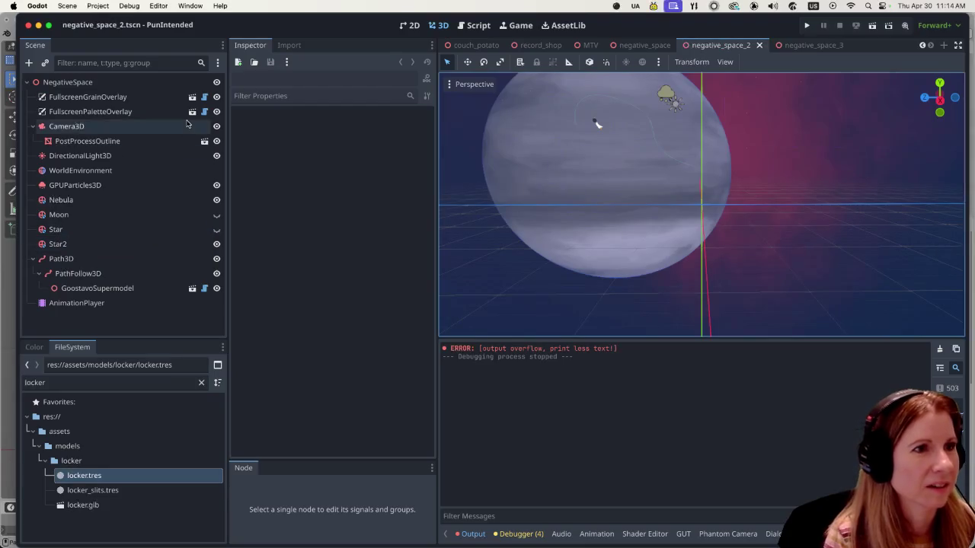
click(216, 244)
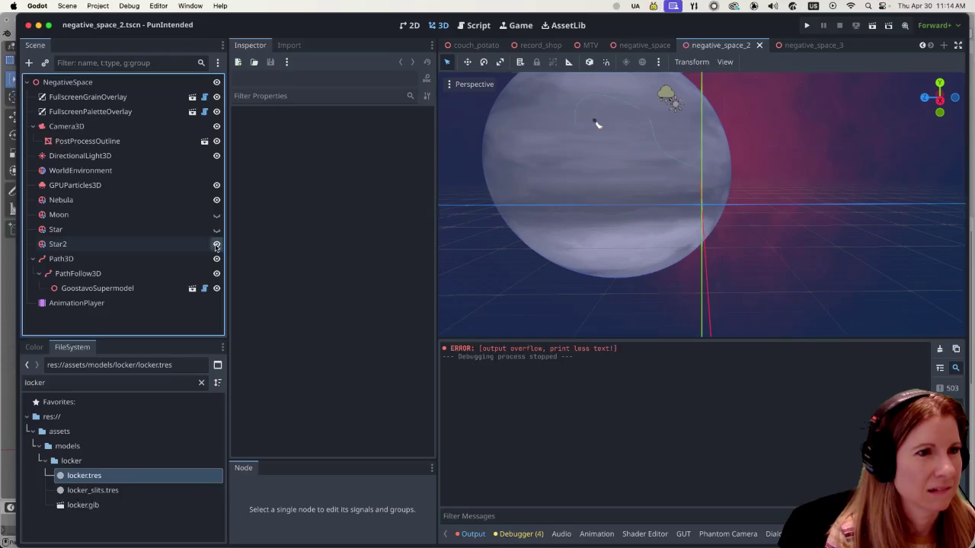
click(217, 229)
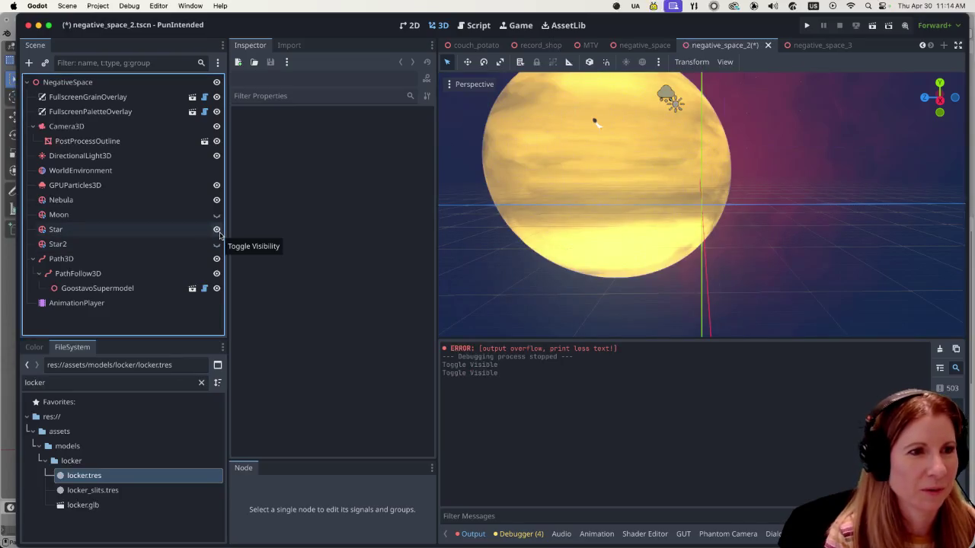
click(217, 229)
click(216, 215)
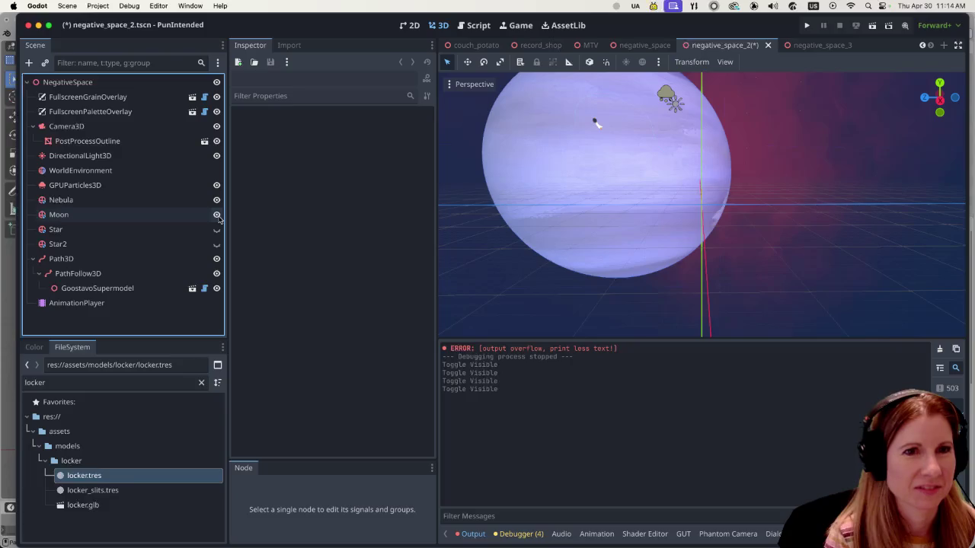
click(216, 215)
click(216, 229)
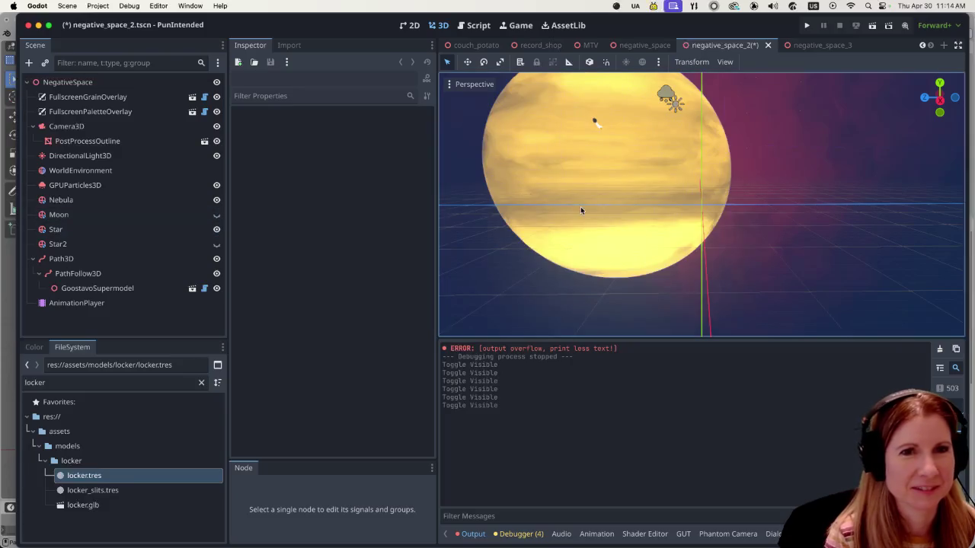
click(874, 31)
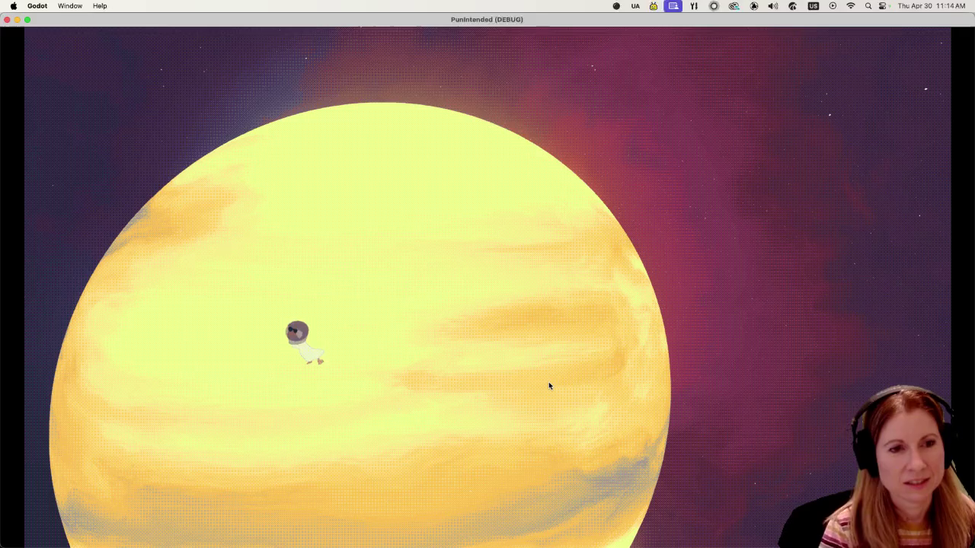
- Turn on the free camera with Space in the yellow-sun run, then stop the game
key(space)
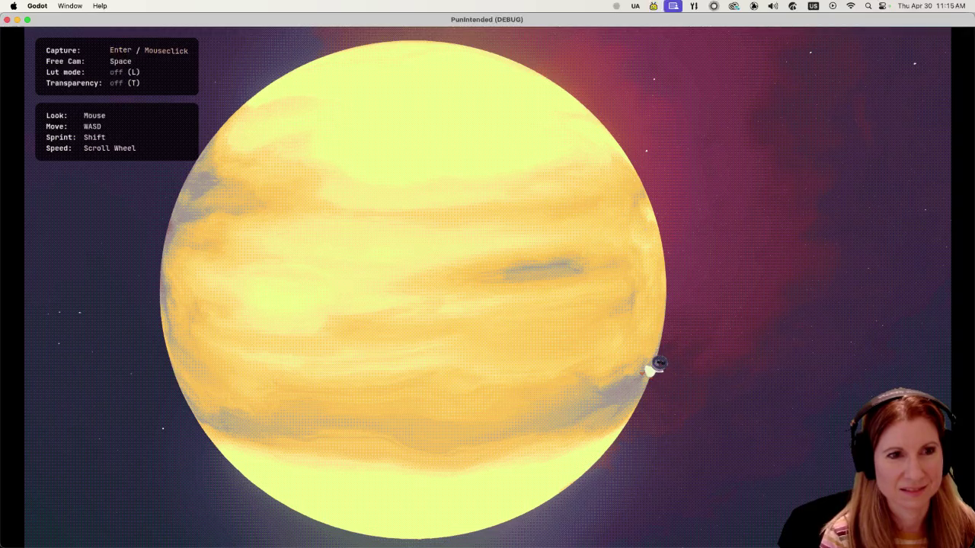
key(super+q)
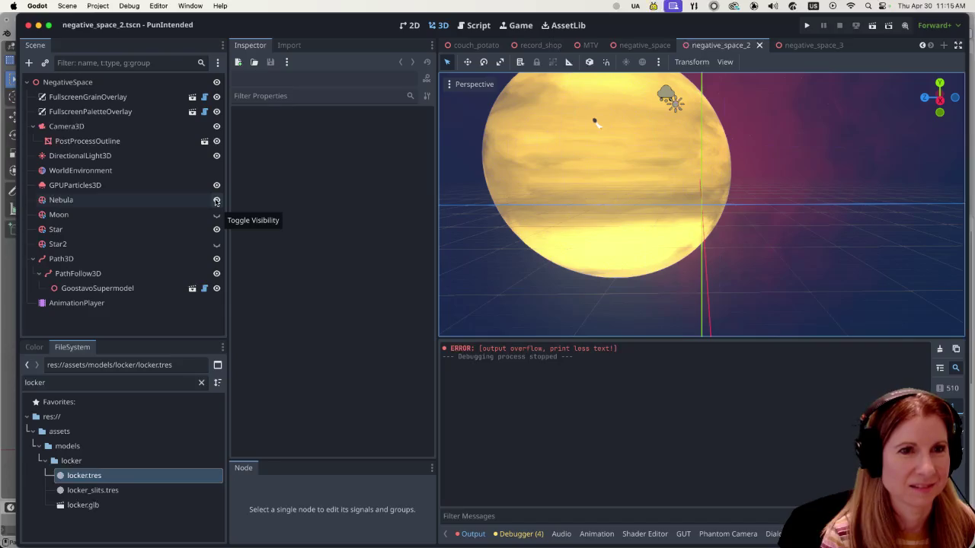
- Toggle the Nebula off and on, hide Star, show Moon, and run the scene
click(216, 200)
click(216, 201)
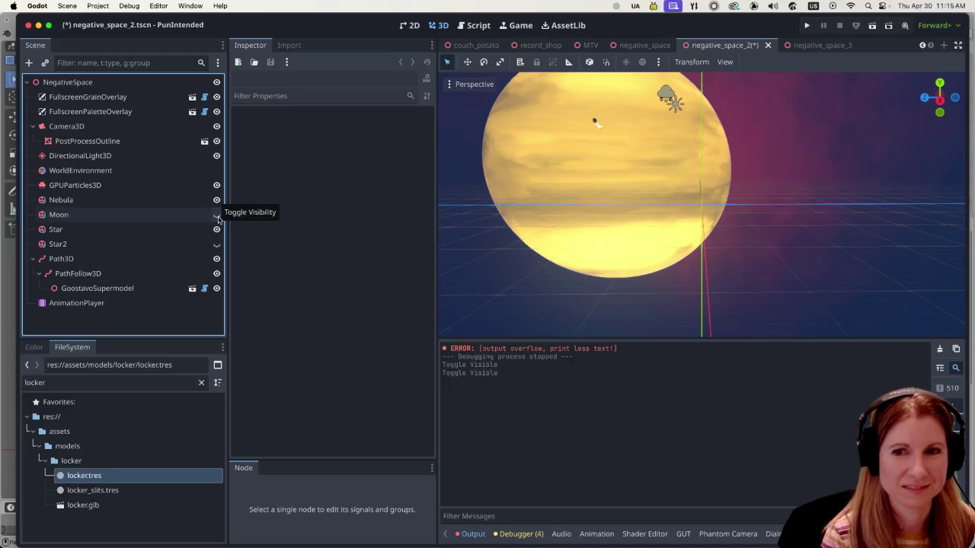
click(217, 216)
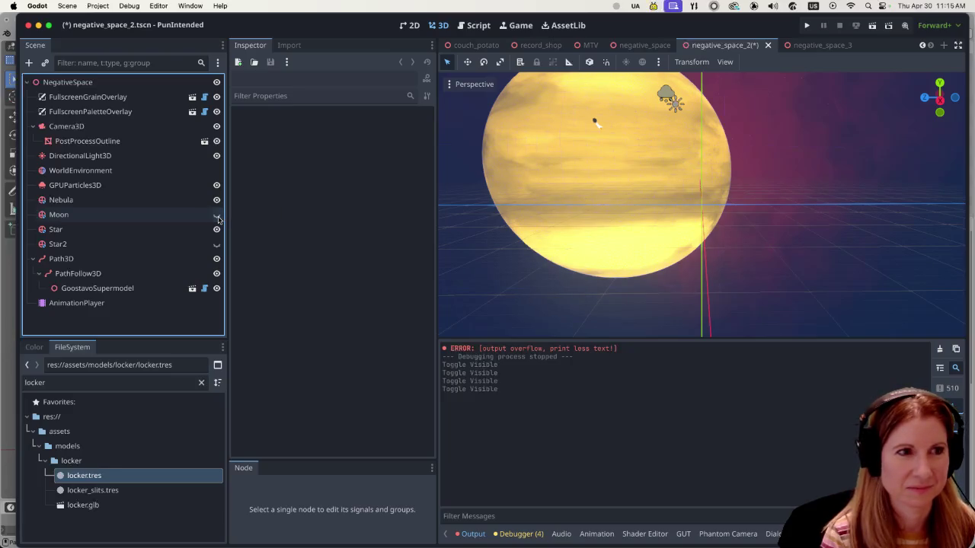
click(217, 216)
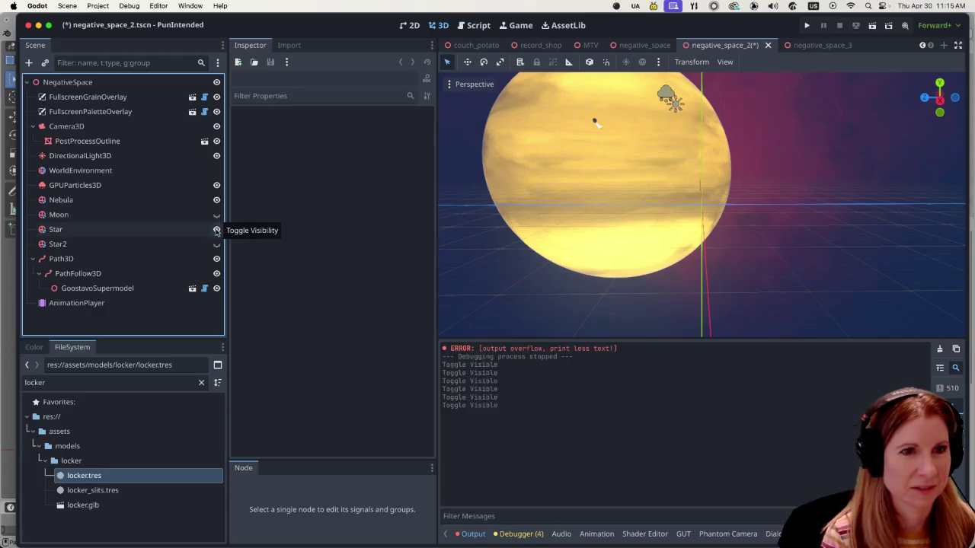
click(217, 229)
click(217, 216)
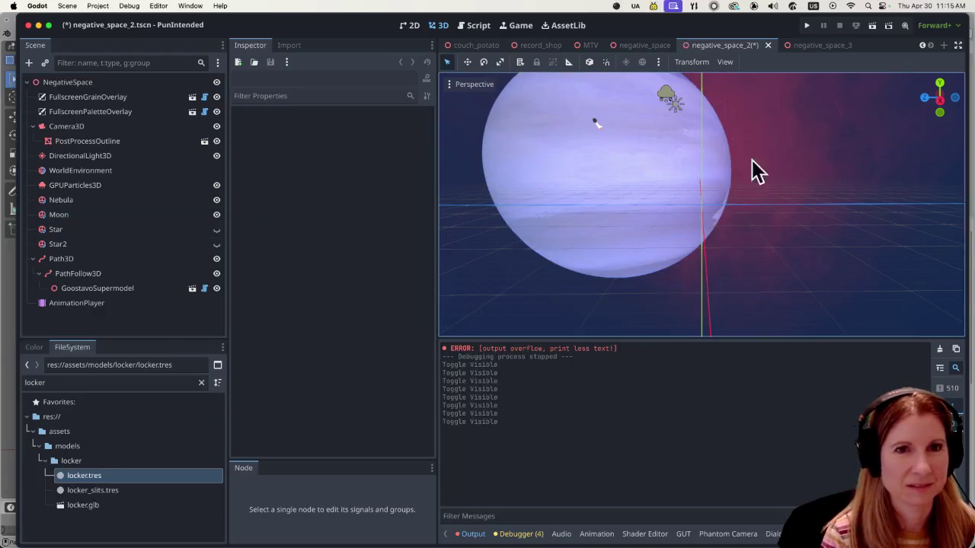
click(874, 27)
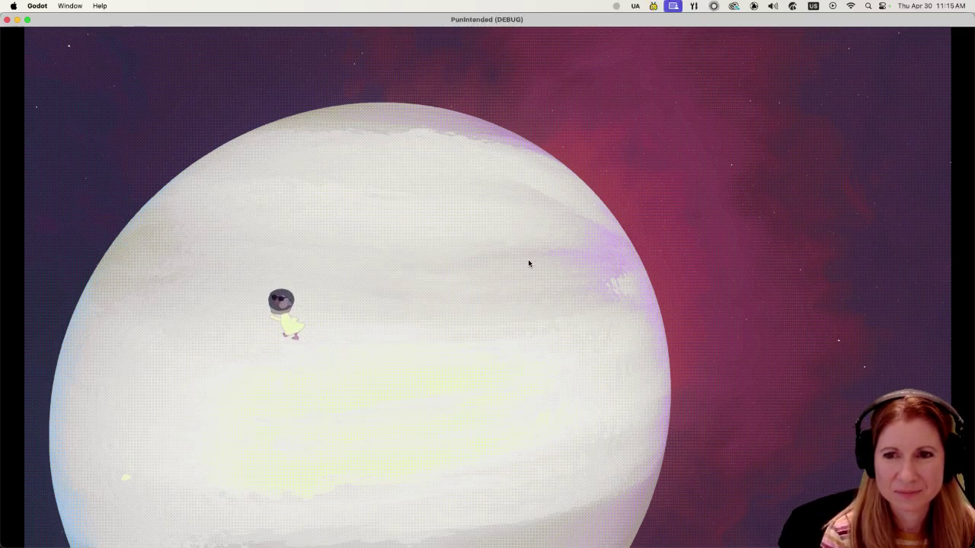
- Capture the mouse, fly the free camera back around the pale planet with S, then stop
click(487, 304)
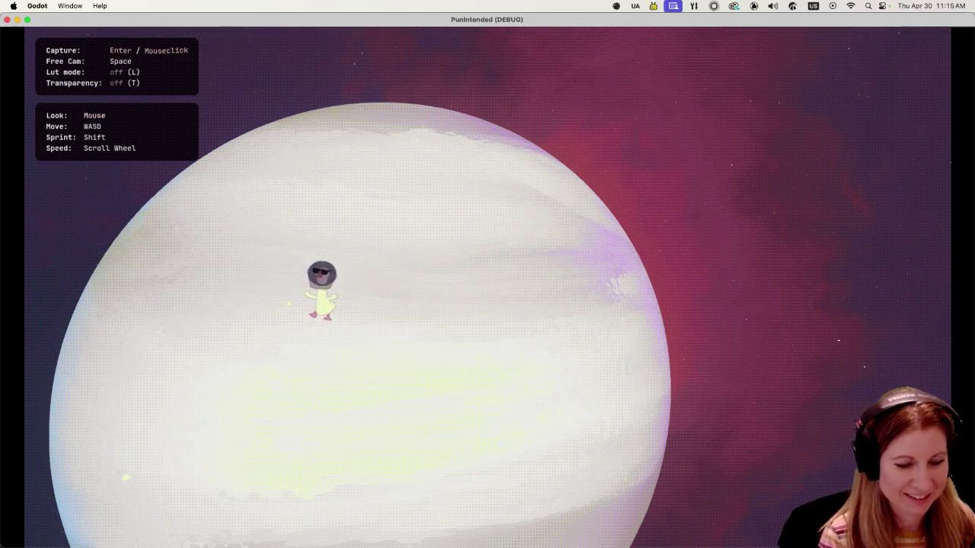
key(s)
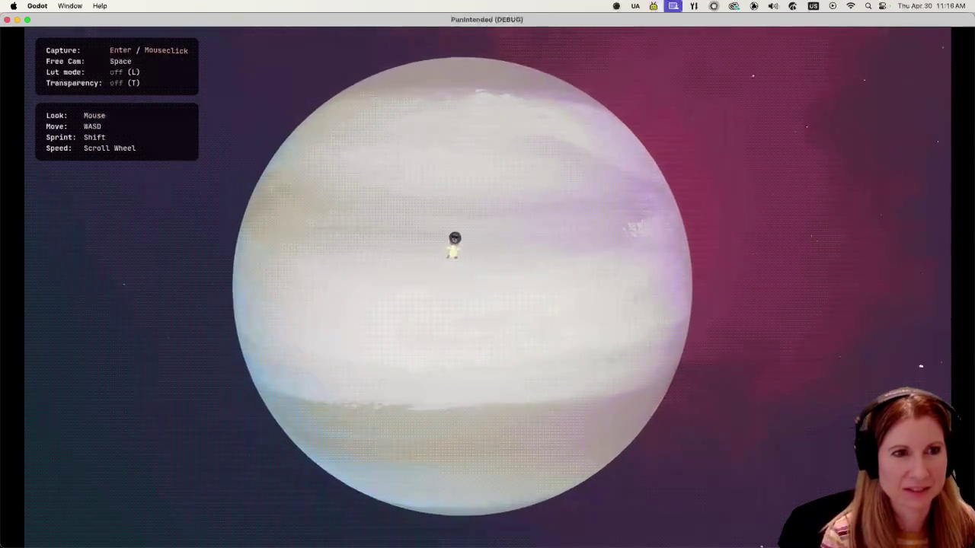
key(s)
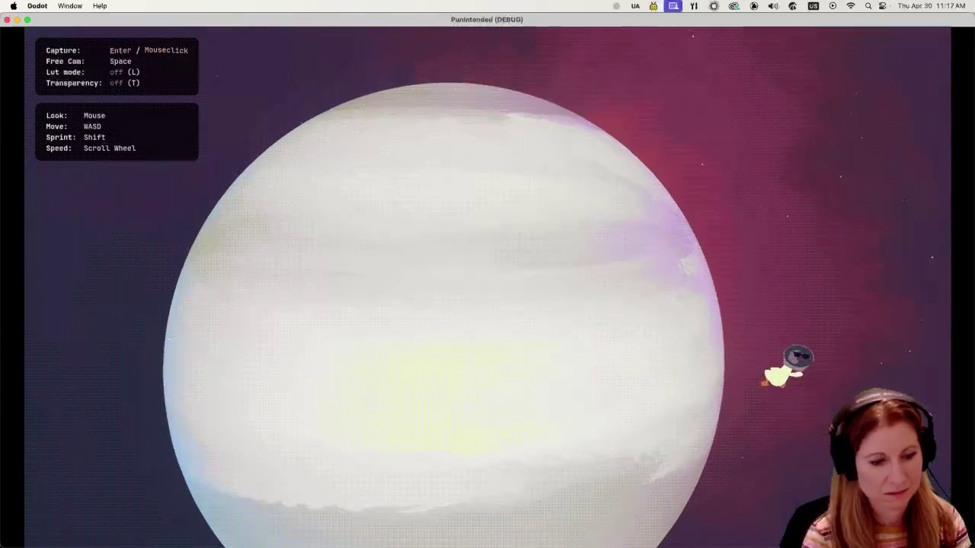
key(super+q)
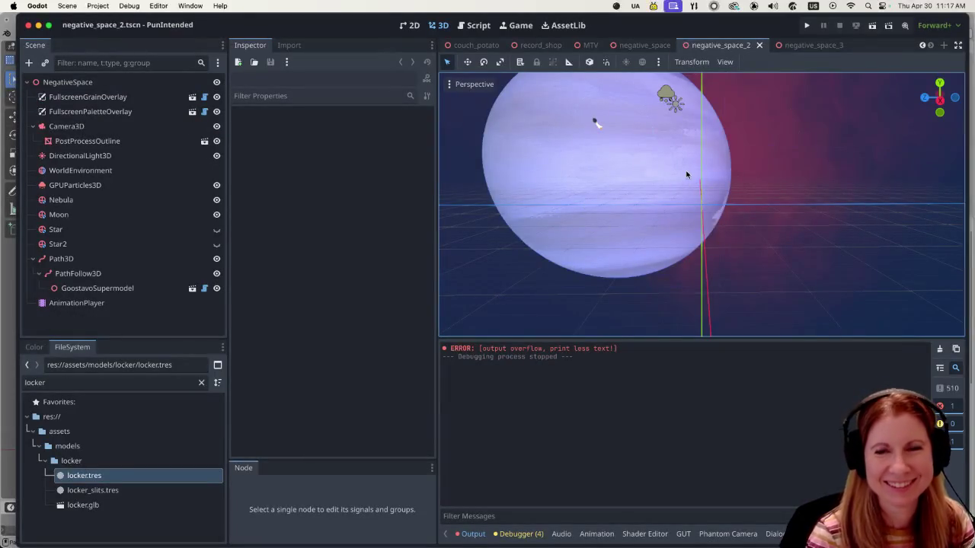
click(645, 45)
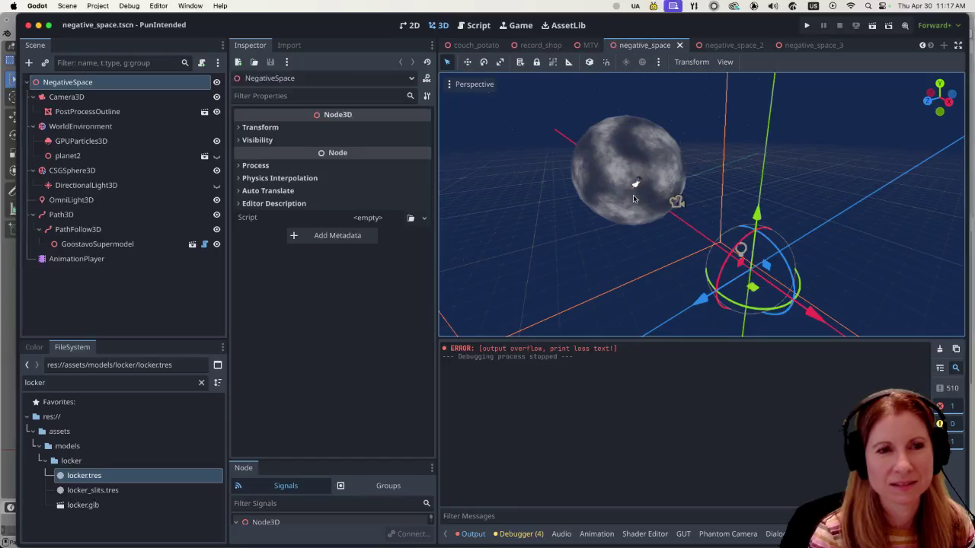
scroll(602, 163, up, 5)
scroll(599, 162, down, 3)
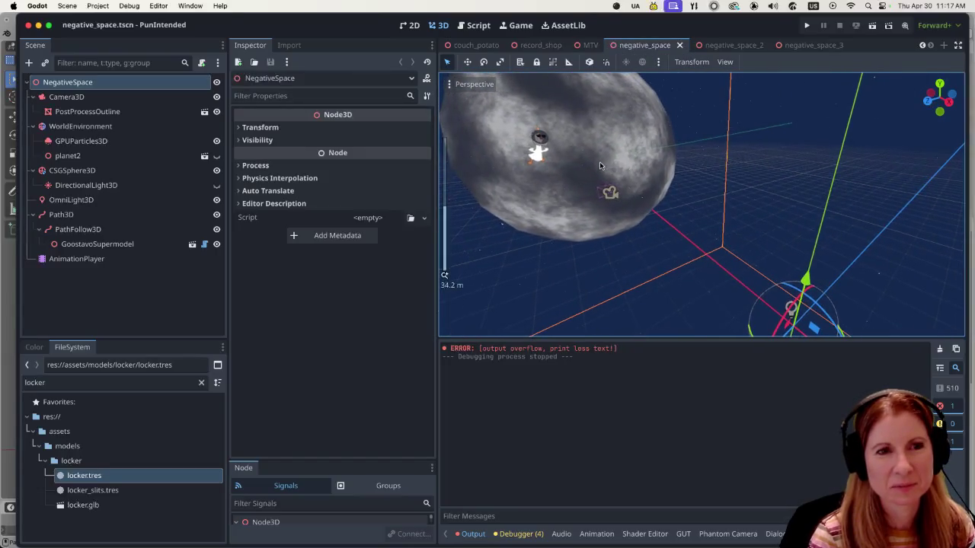
drag(720, 248, 693, 200)
scroll(670, 203, up, 3)
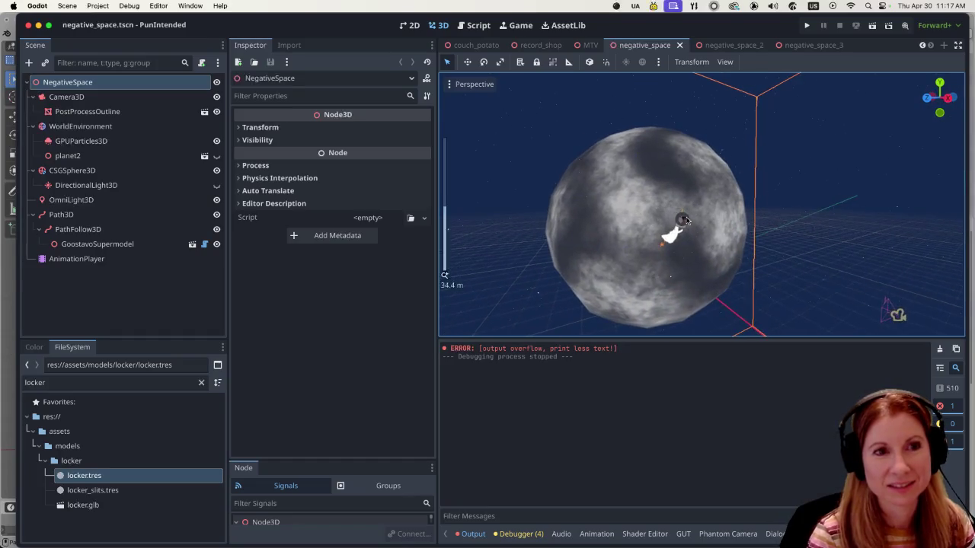
scroll(665, 215, up, 2)
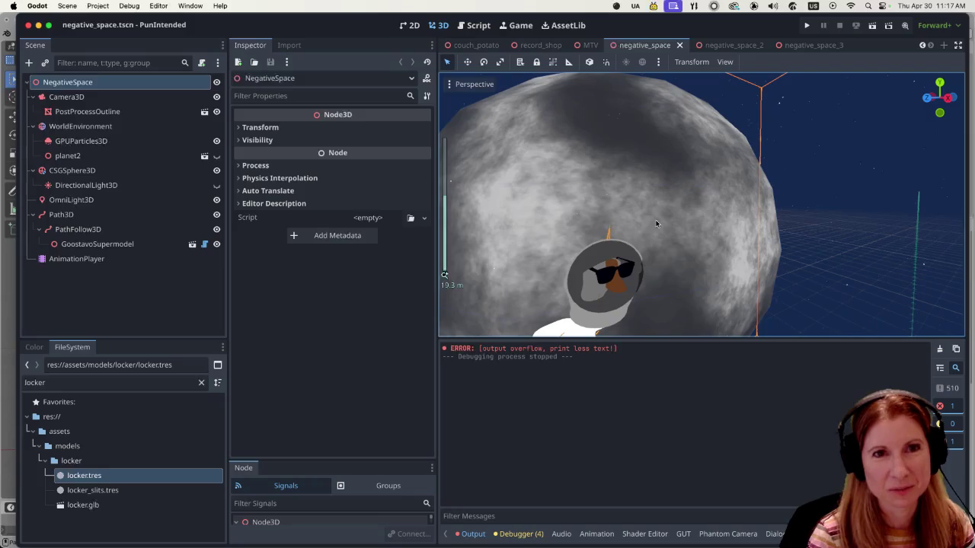
click(728, 47)
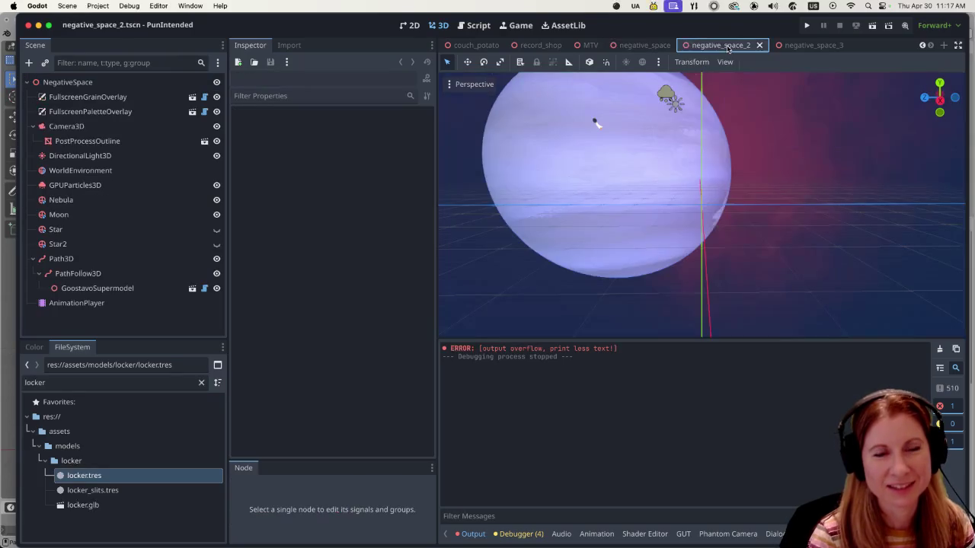
click(812, 47)
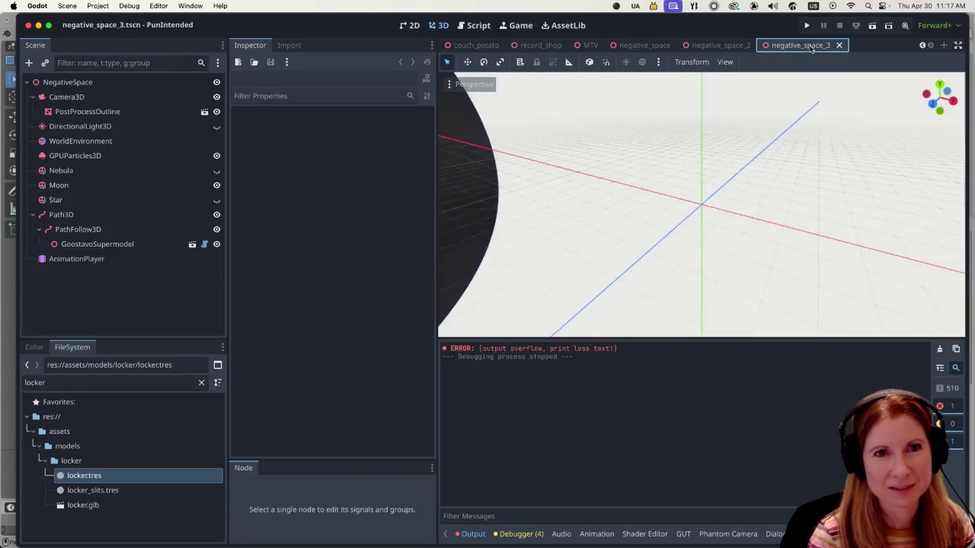
click(645, 45)
click(720, 44)
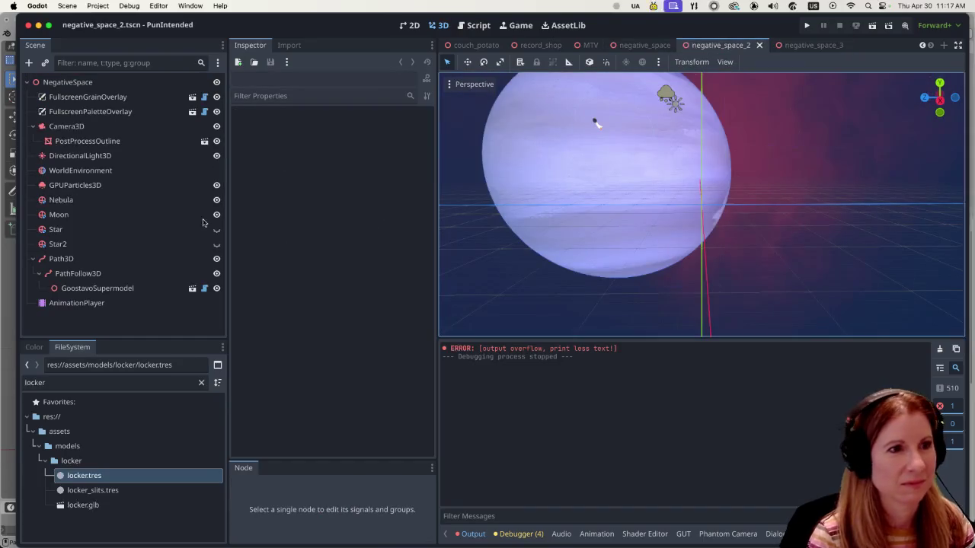
click(217, 244)
click(216, 229)
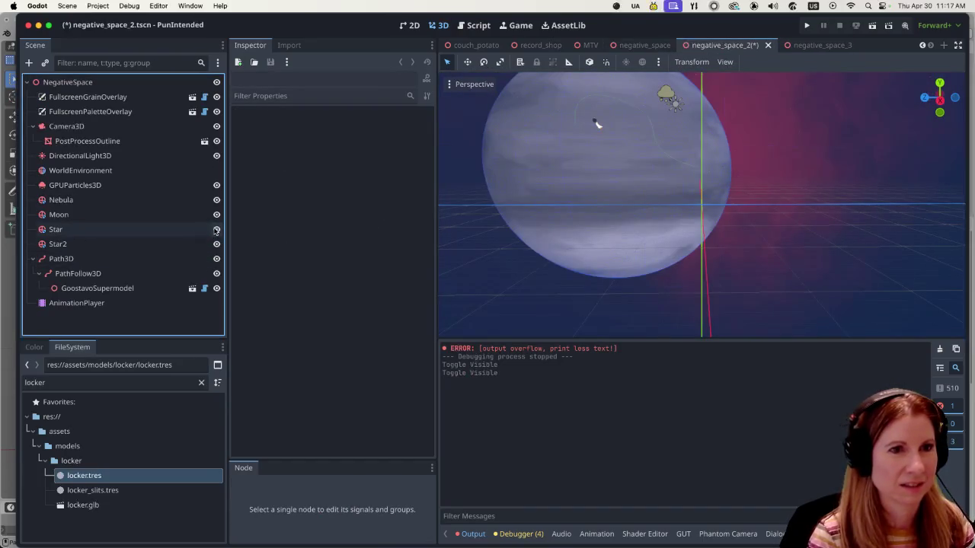
click(216, 229)
click(216, 215)
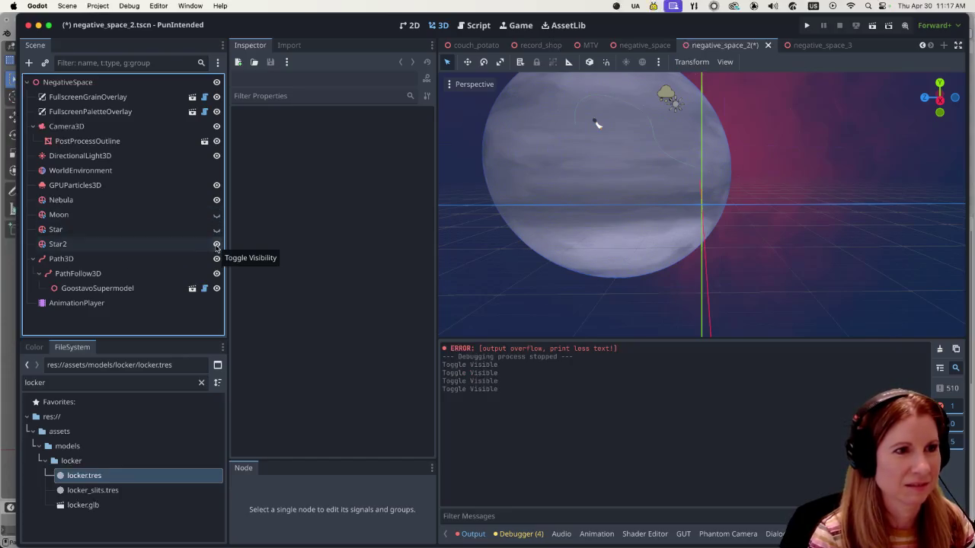
click(217, 244)
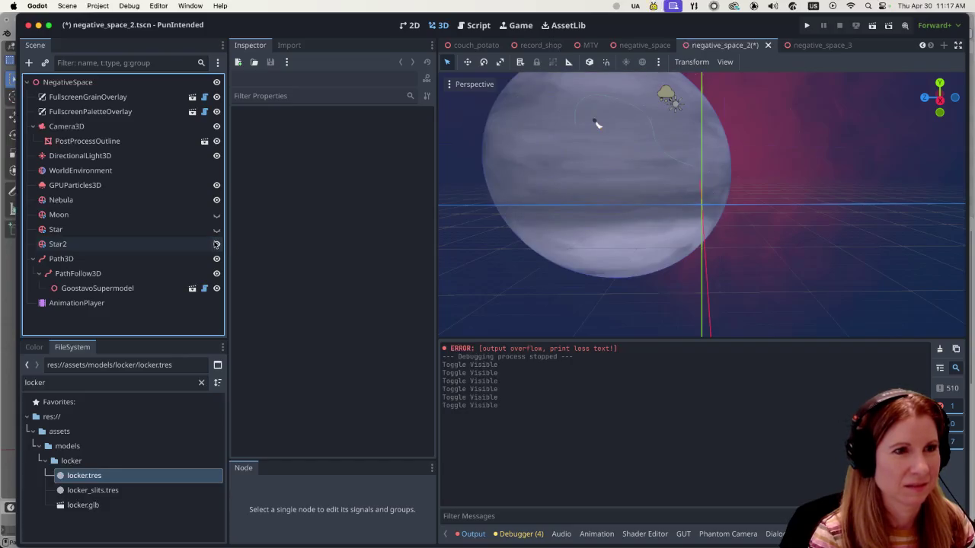
click(216, 243)
click(216, 243)
click(216, 243)
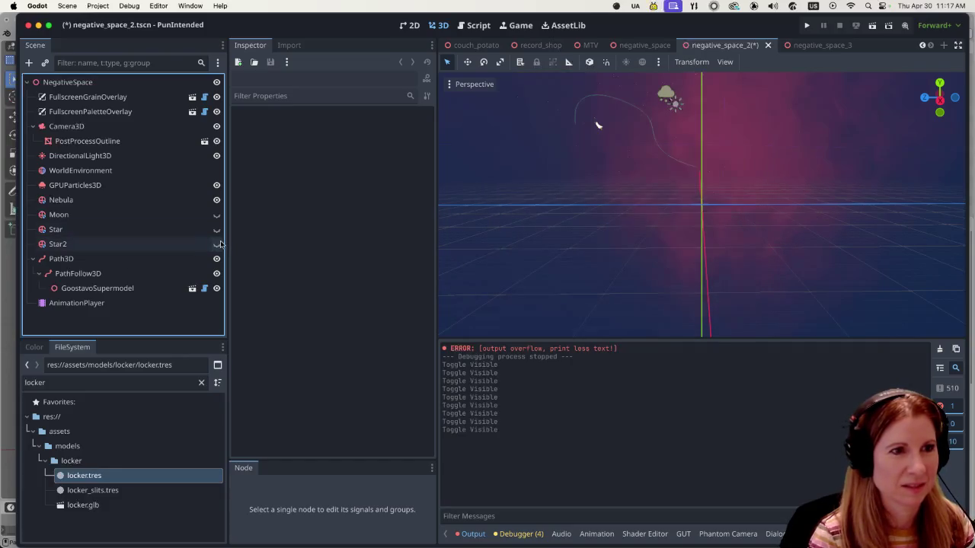
click(217, 244)
click(217, 243)
click(216, 215)
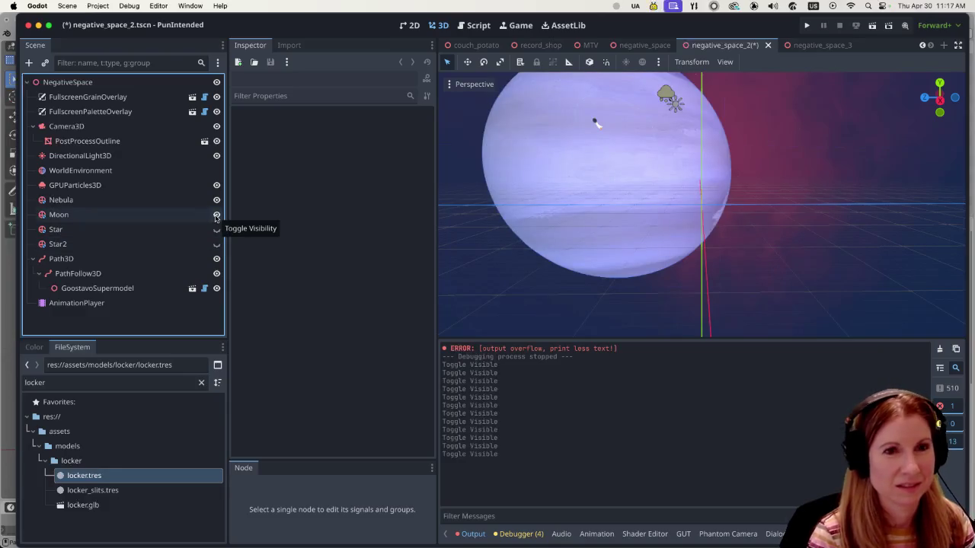
click(216, 214)
click(217, 243)
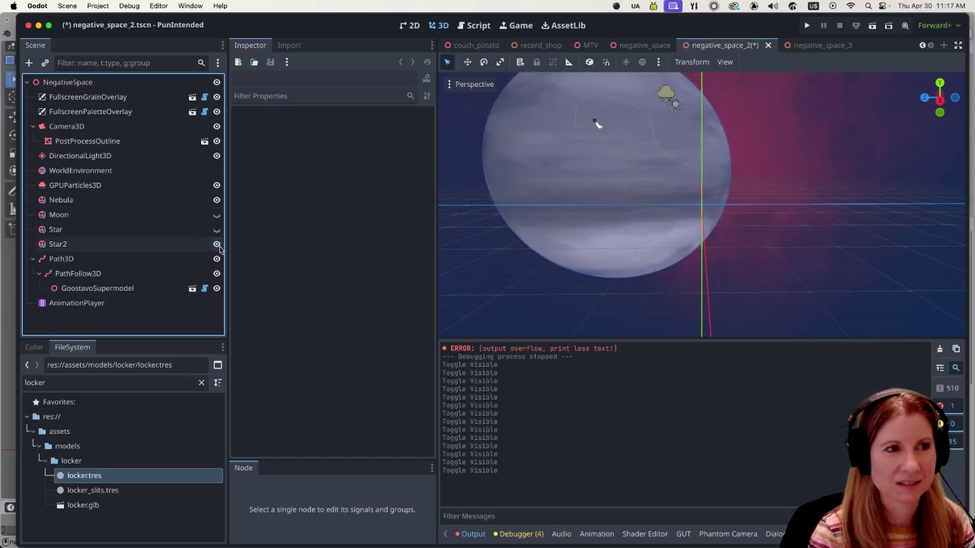
click(216, 244)
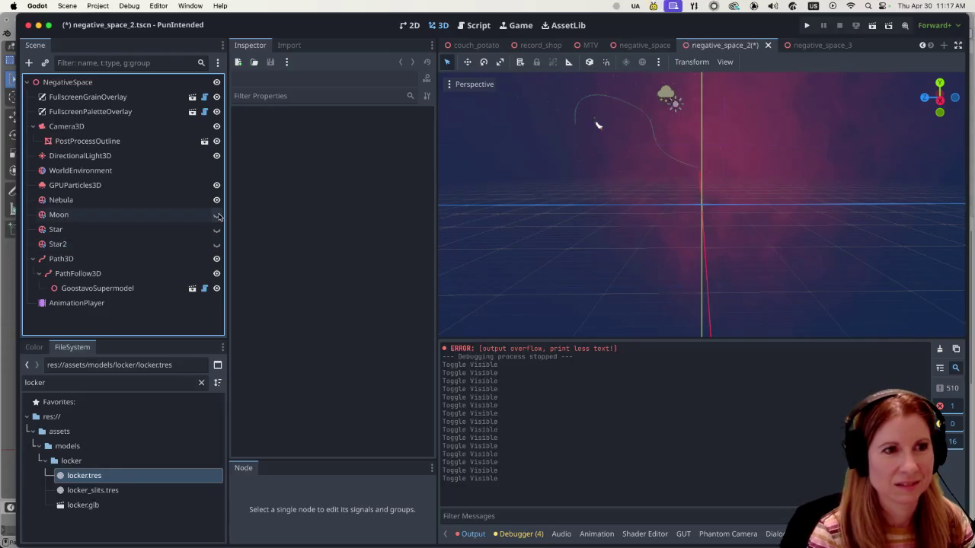
click(216, 215)
mouse_move(694, 223)
mouse_down()
mouse_move(681, 243)
mouse_move(687, 254)
mouse_up()
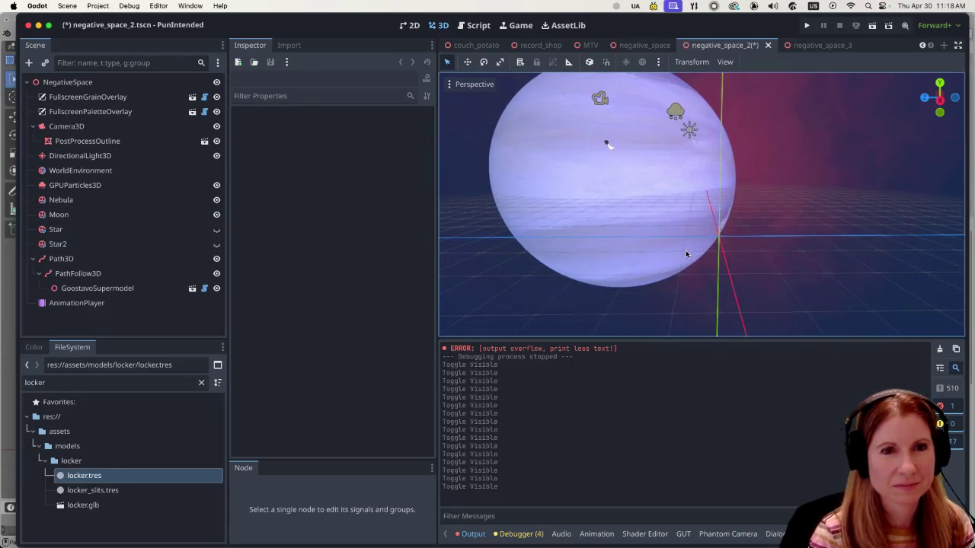
scroll(551, 209, up, 3)
scroll(551, 209, down, 4)
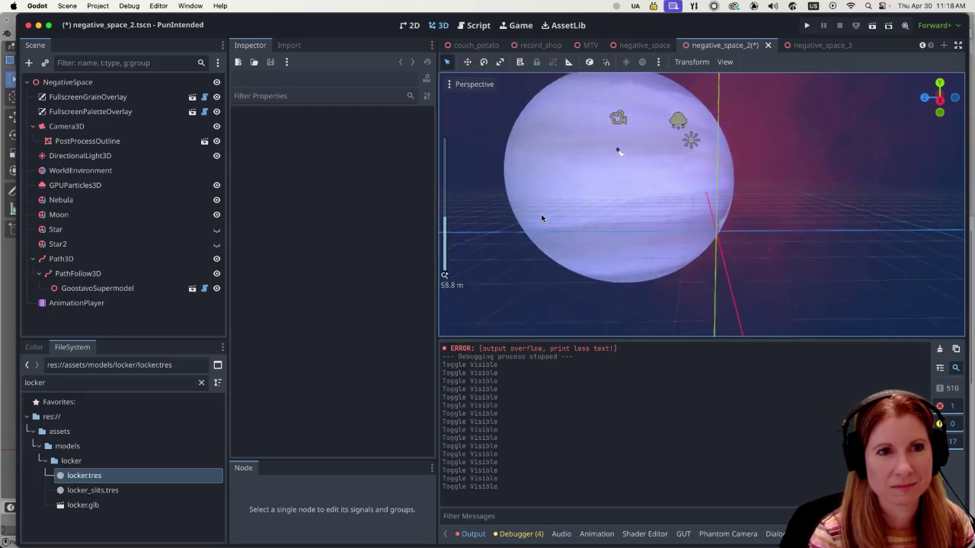
scroll(524, 214, up, 2)
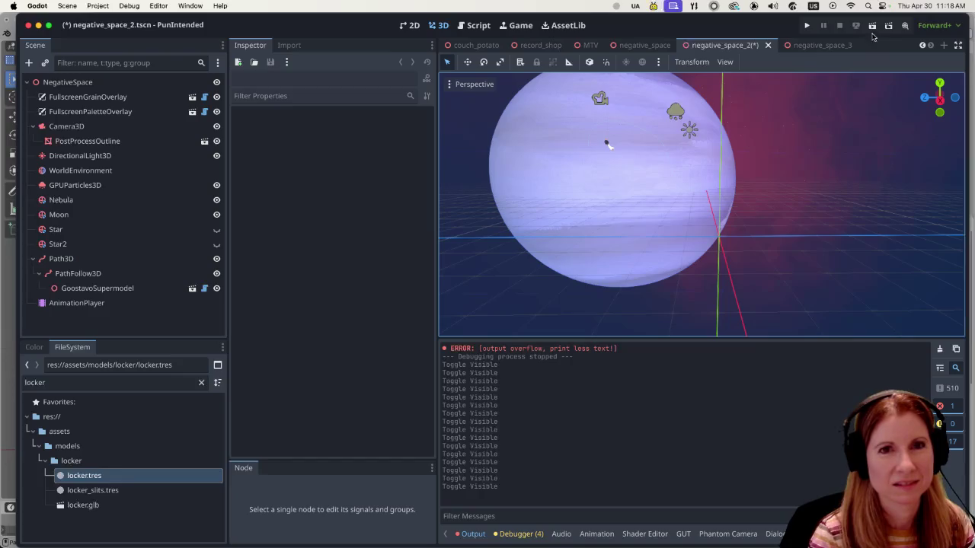
- Save and launch negative_space_2, leave free-camera mode with Space, and focus the game window
key(super+s)
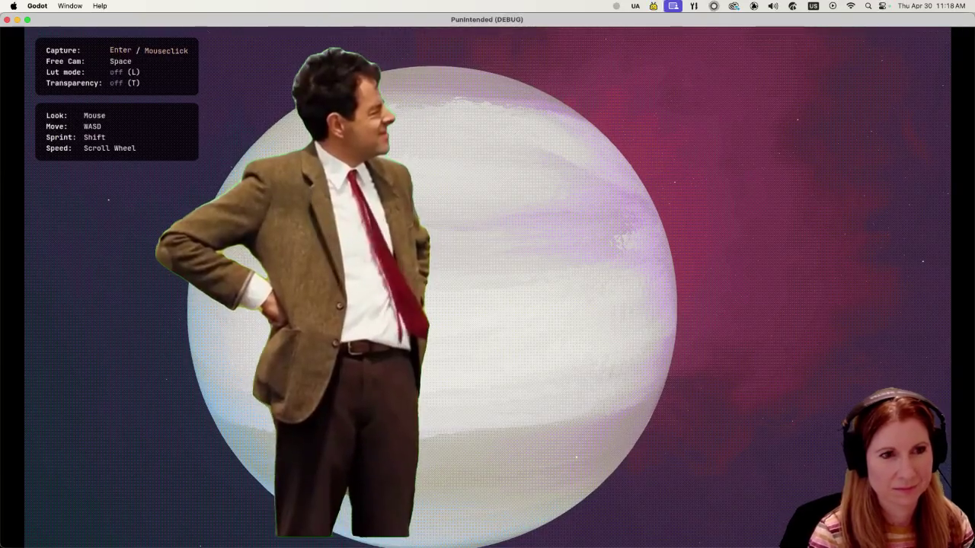
key(space)
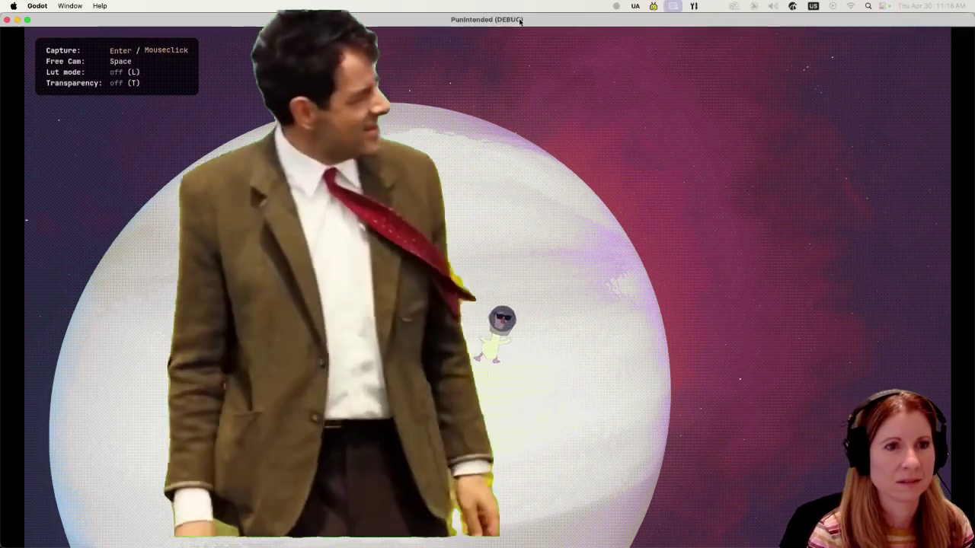
click(551, 257)
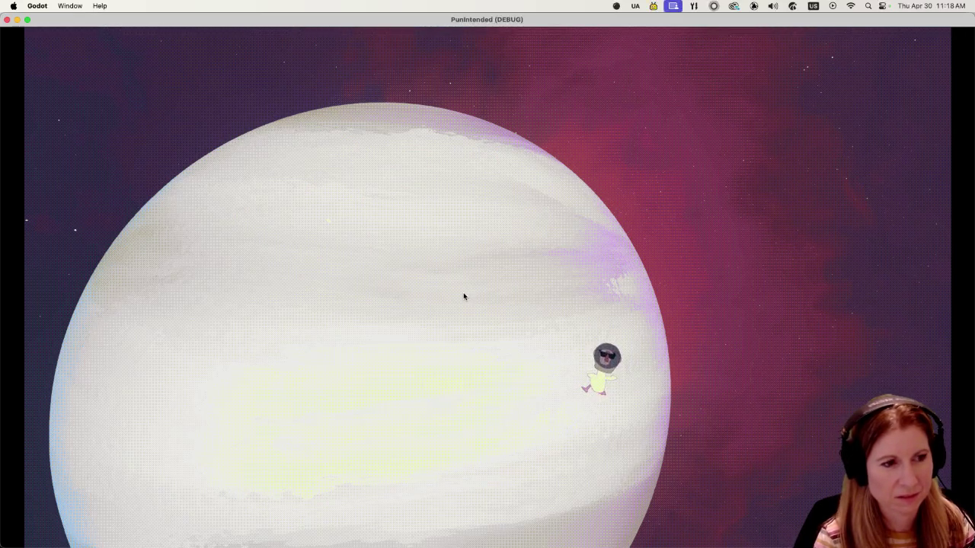
- Capture the mouse to look around the running scene, then stop the game
click(443, 345)
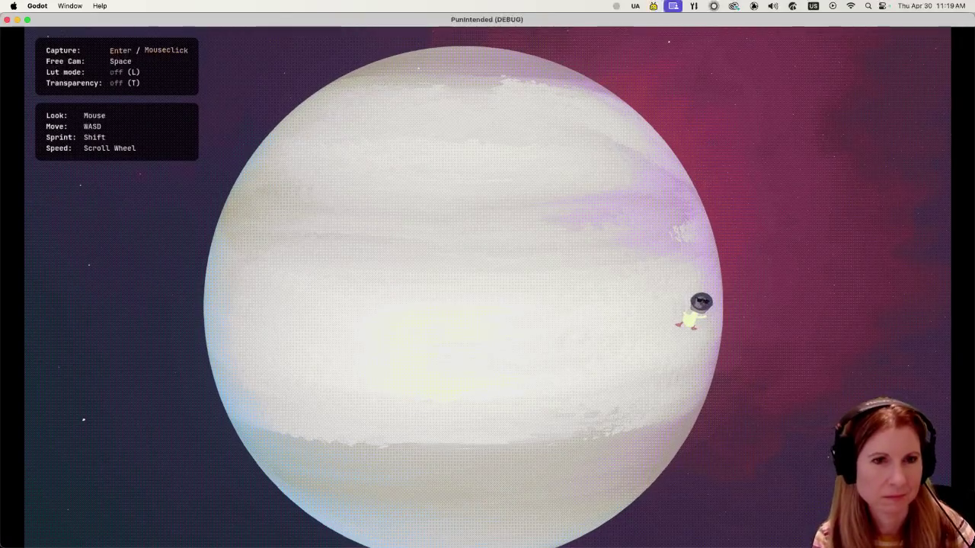
key(super+q)
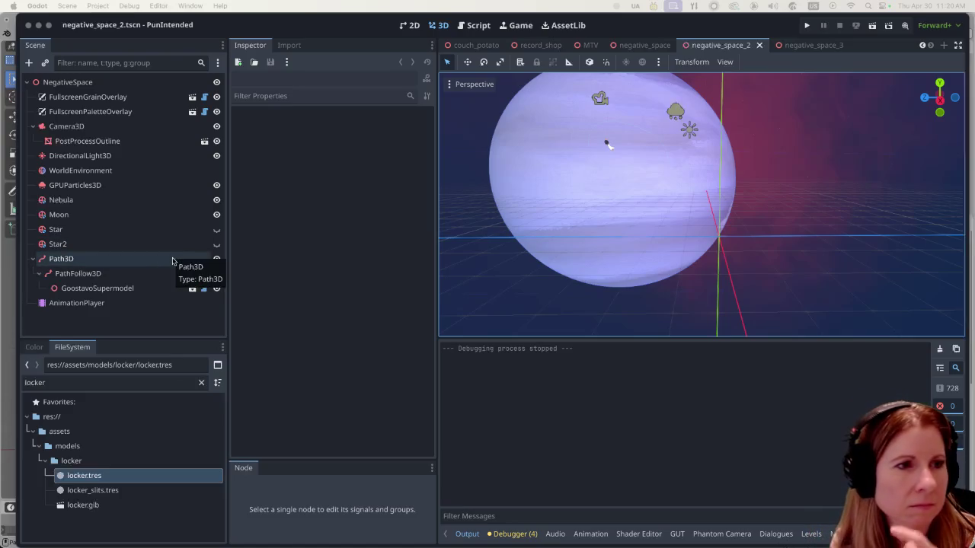
- Compare Star and Star2 visibility, leave Star2 shown, and select Star2 to inspect its sphere
click(217, 229)
click(217, 229)
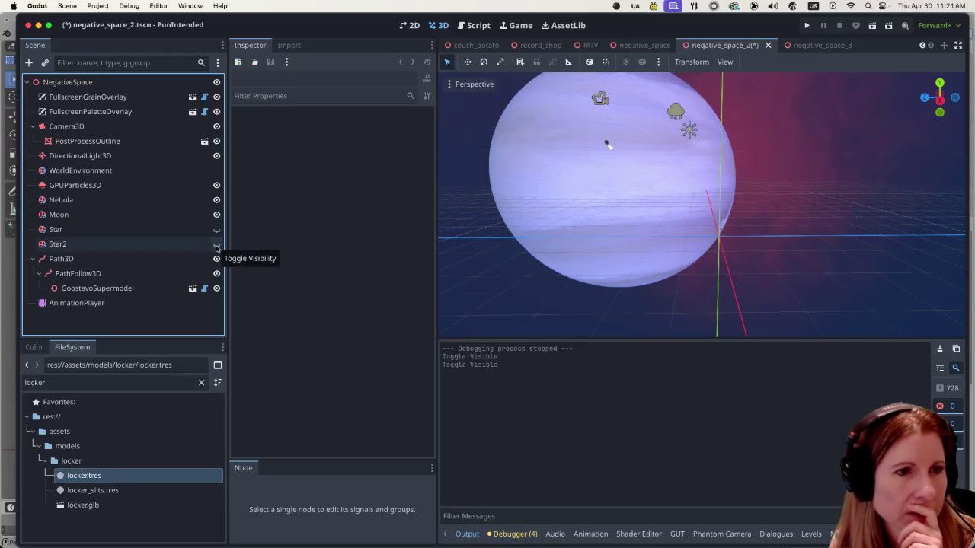
click(216, 246)
click(216, 247)
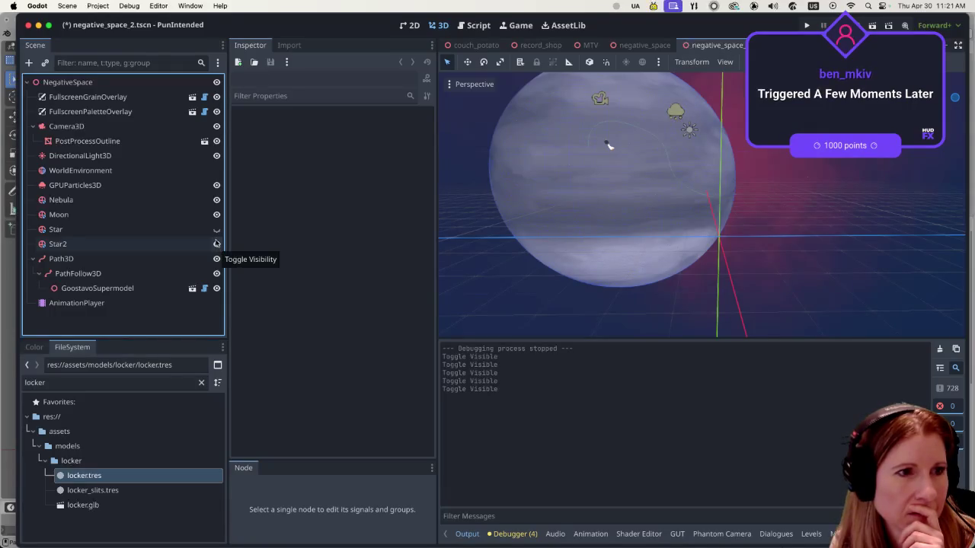
click(216, 231)
click(122, 245)
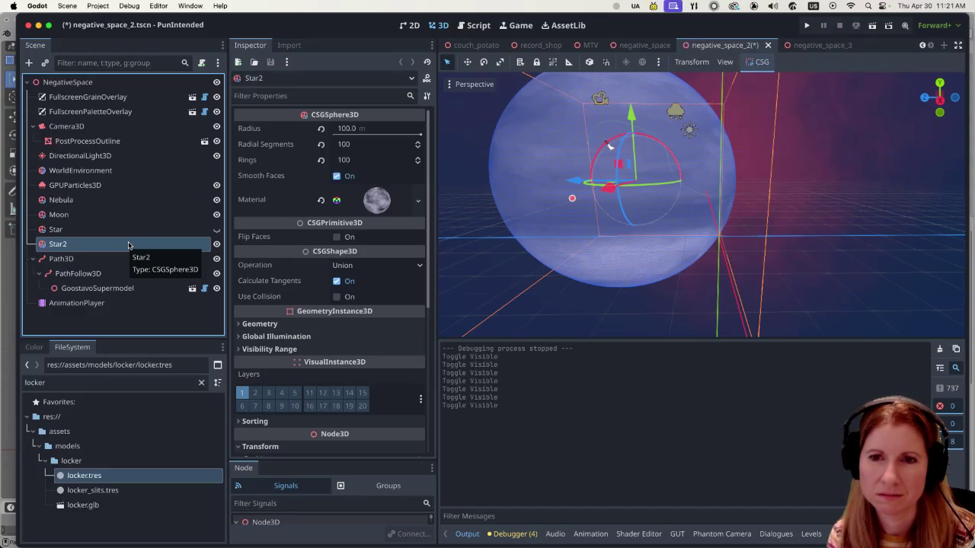
- Duplicate Star2 into Star3, make the Star sphere visible, and bring up Star3's material options
key(super+d)
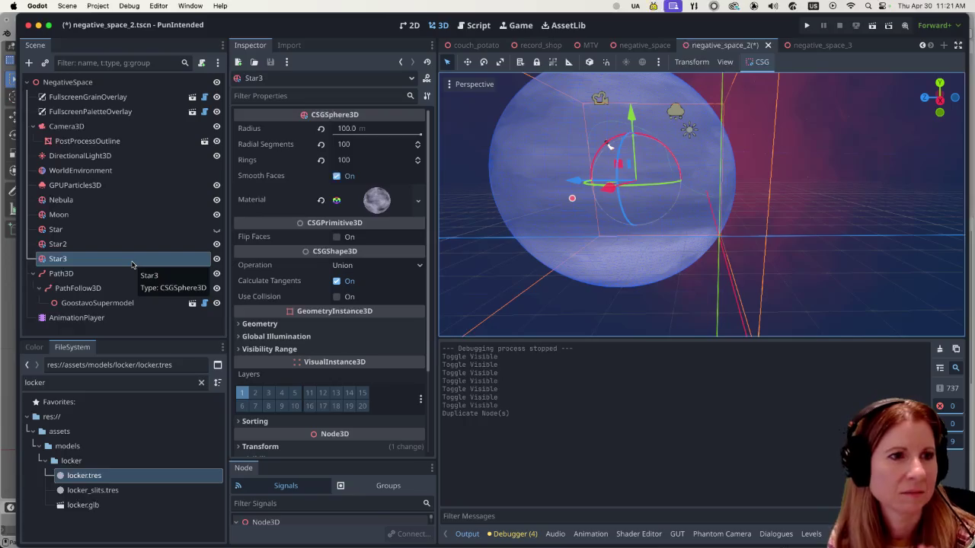
click(217, 232)
click(217, 232)
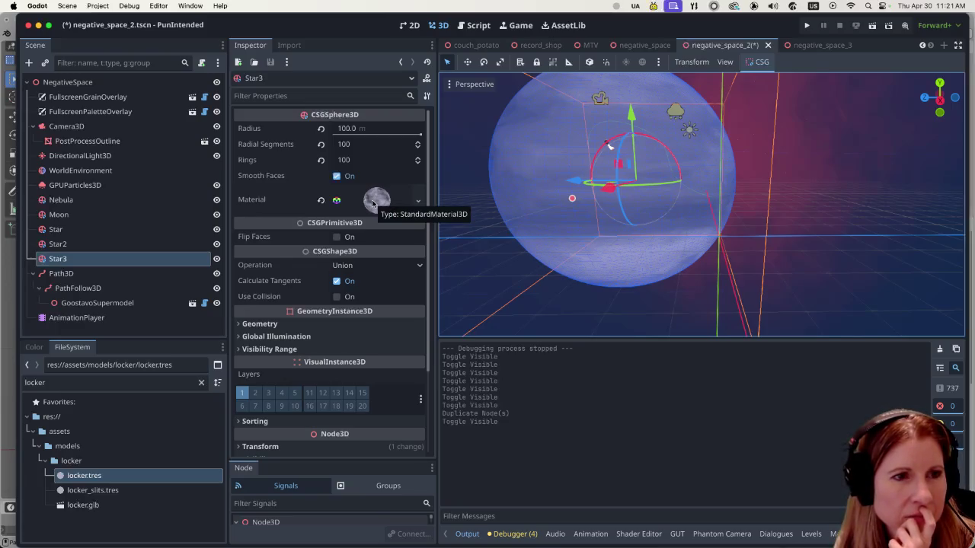
click(417, 201)
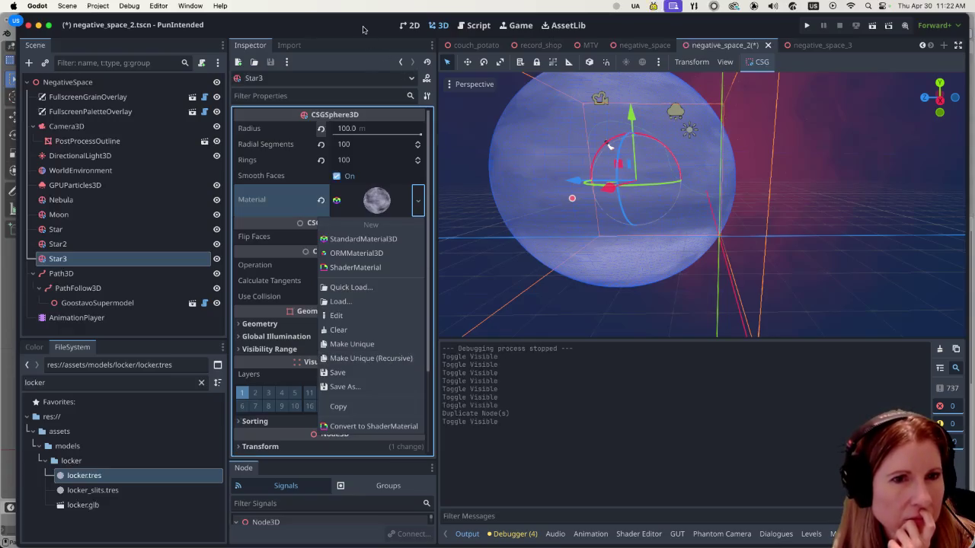
- Dismiss the material options and undo the Star visibility change and the Star3 duplication
key(Escape)
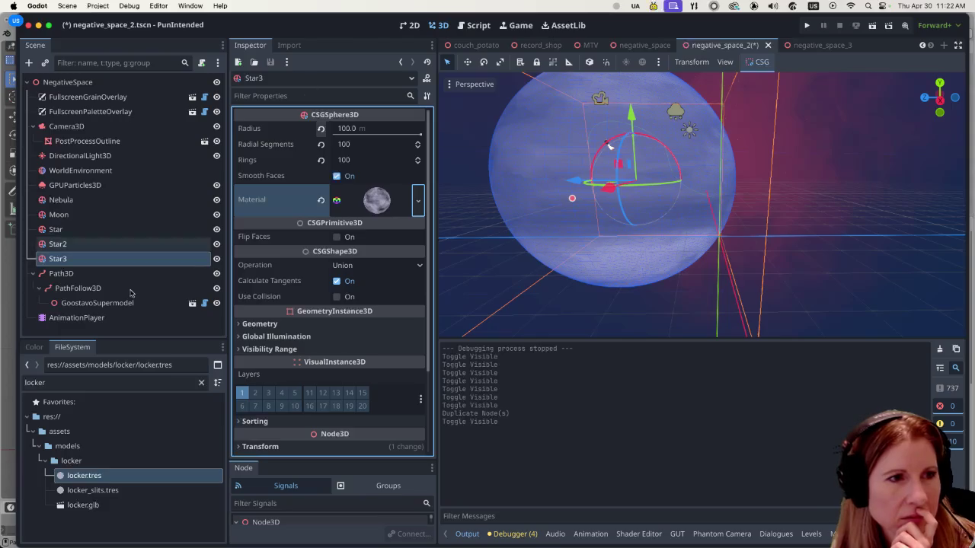
key(ctrl+z)
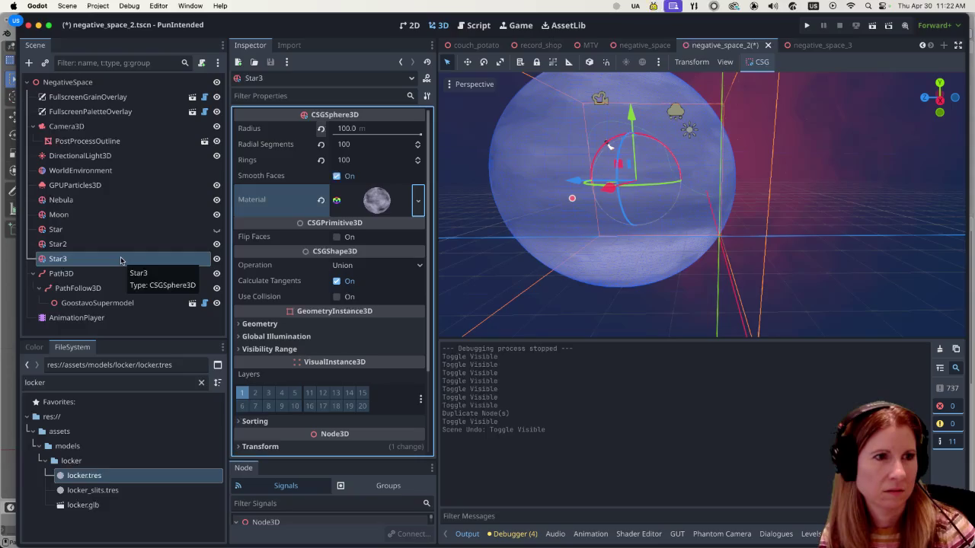
key(ctrl+z)
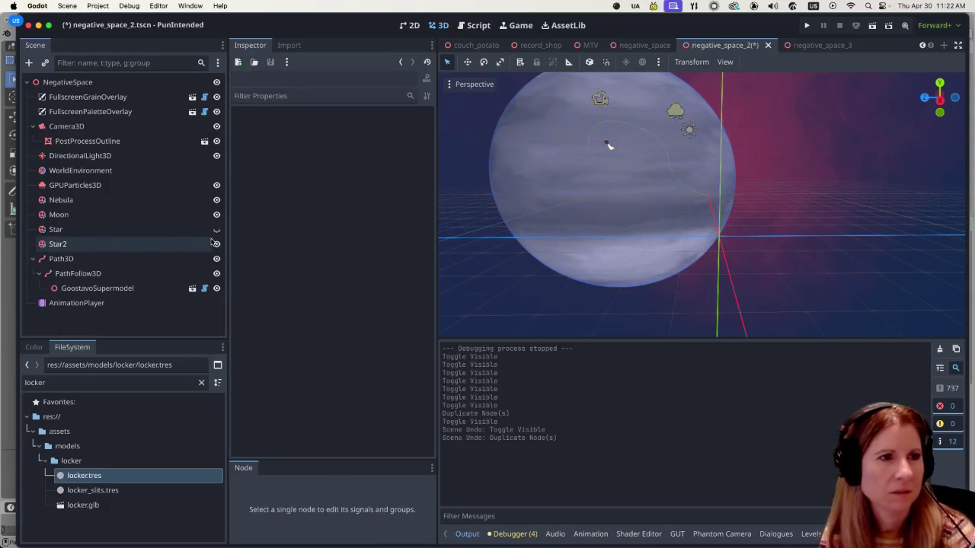
- Toggle sphere visibility so Moon and Star are hidden and only grey Star2 shows
click(217, 229)
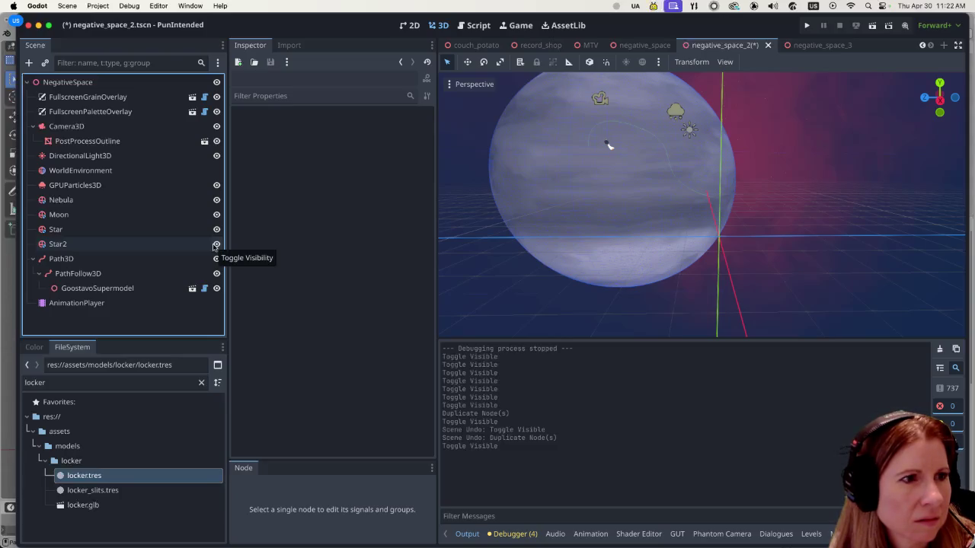
click(216, 243)
click(217, 229)
click(216, 215)
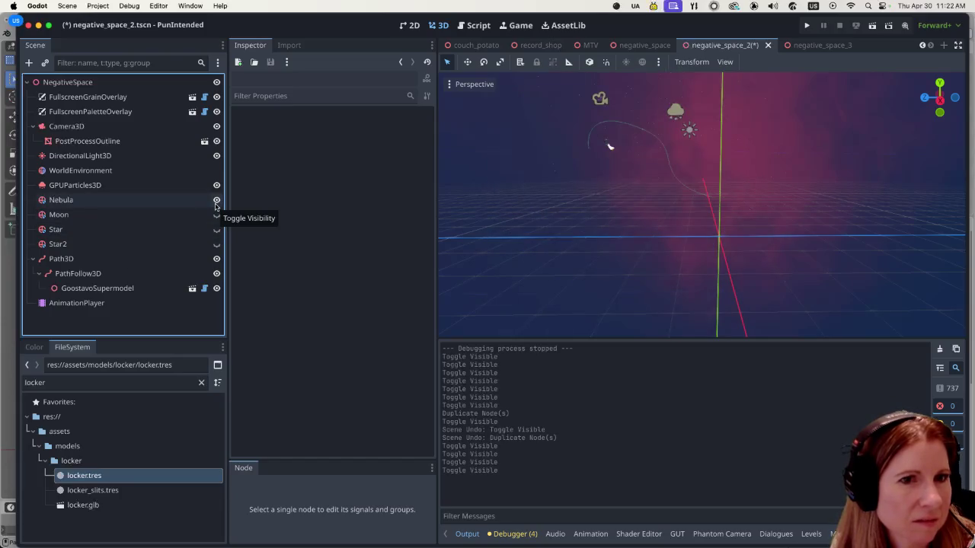
click(216, 244)
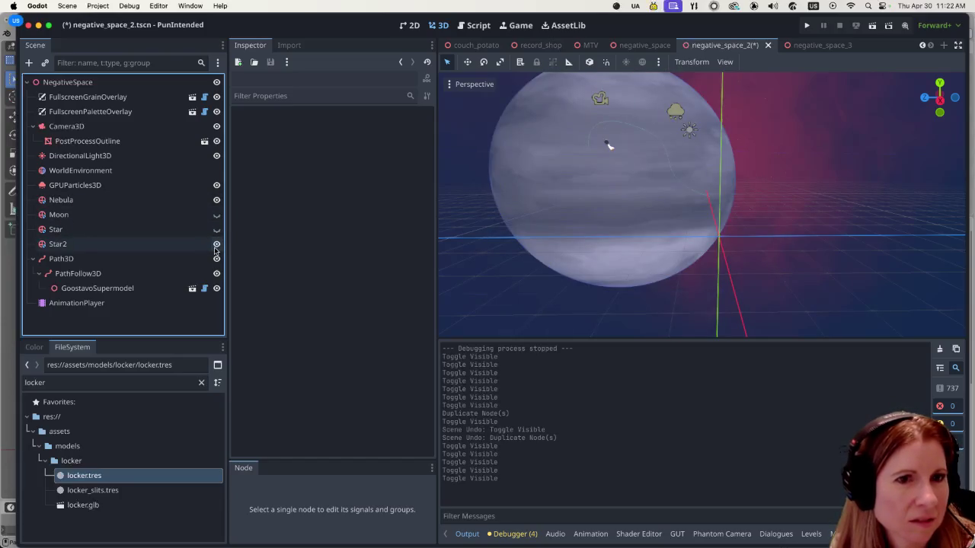
click(217, 246)
click(216, 230)
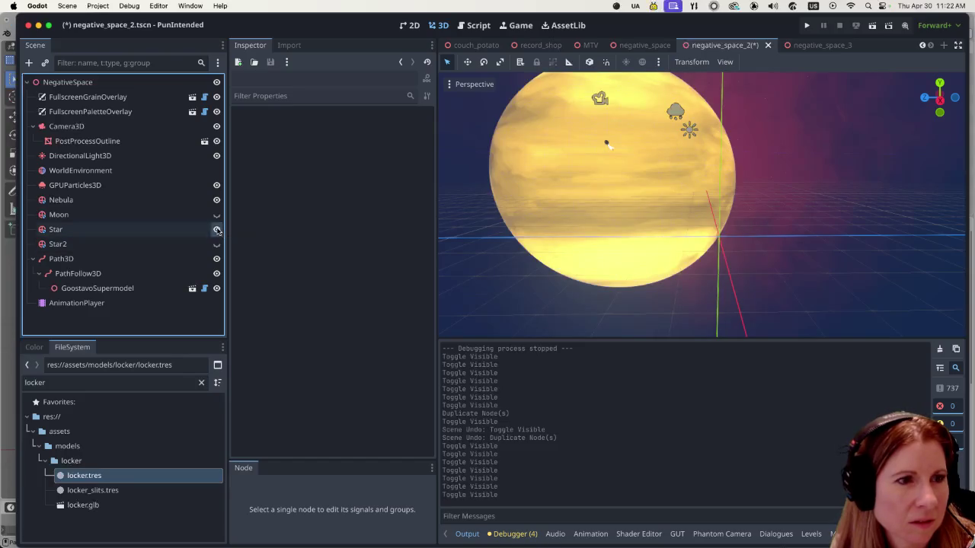
click(216, 229)
click(217, 215)
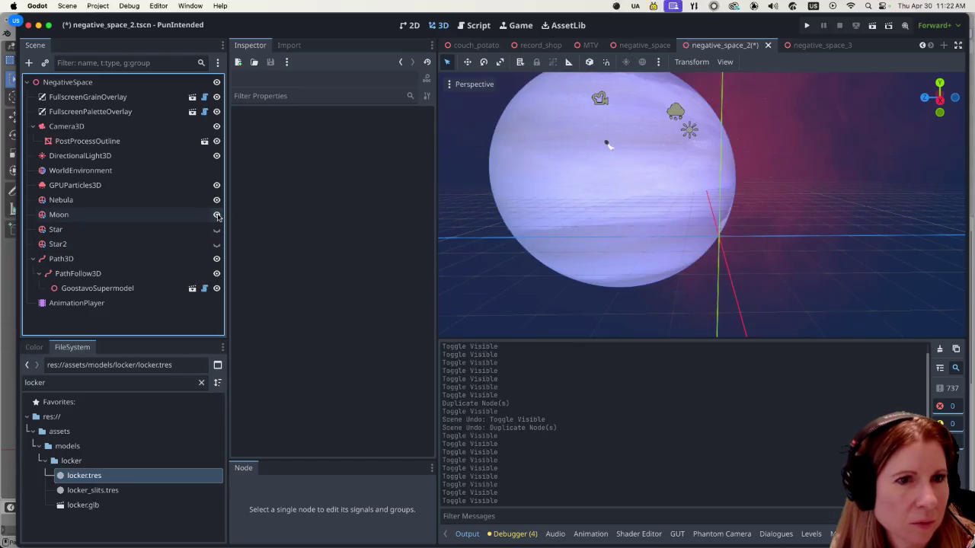
click(217, 215)
click(216, 244)
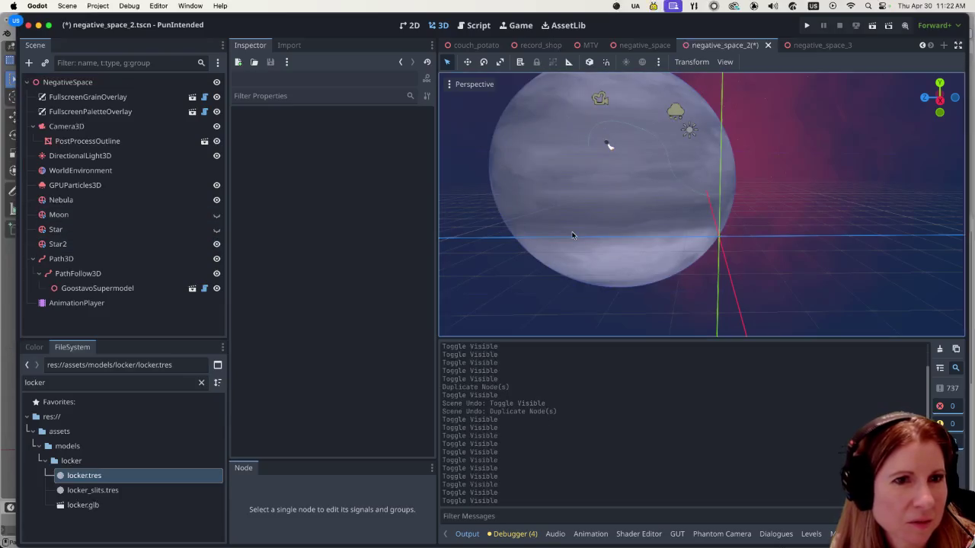
- Save and play-test negative_space_2, switching to the free camera and flying back from the planet
key(super+s)
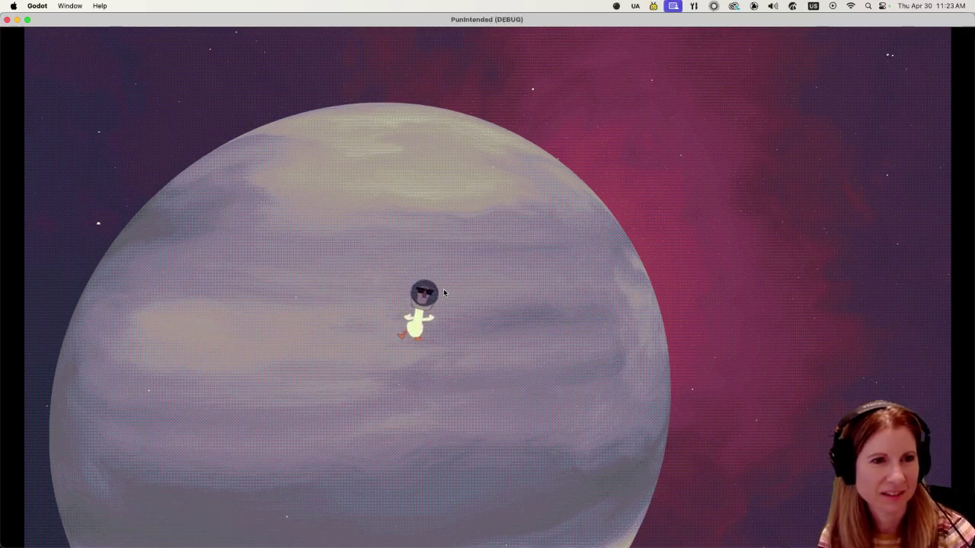
key(space)
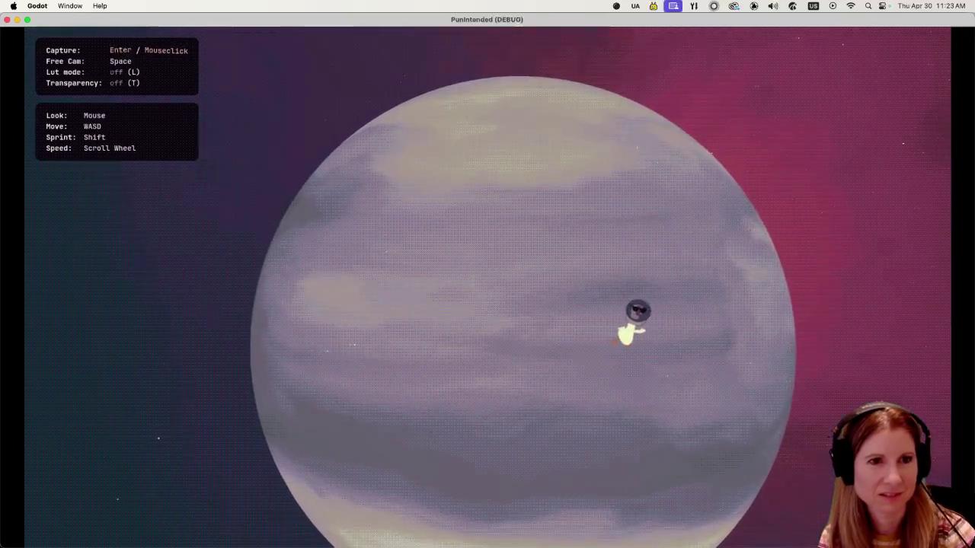
key(s)
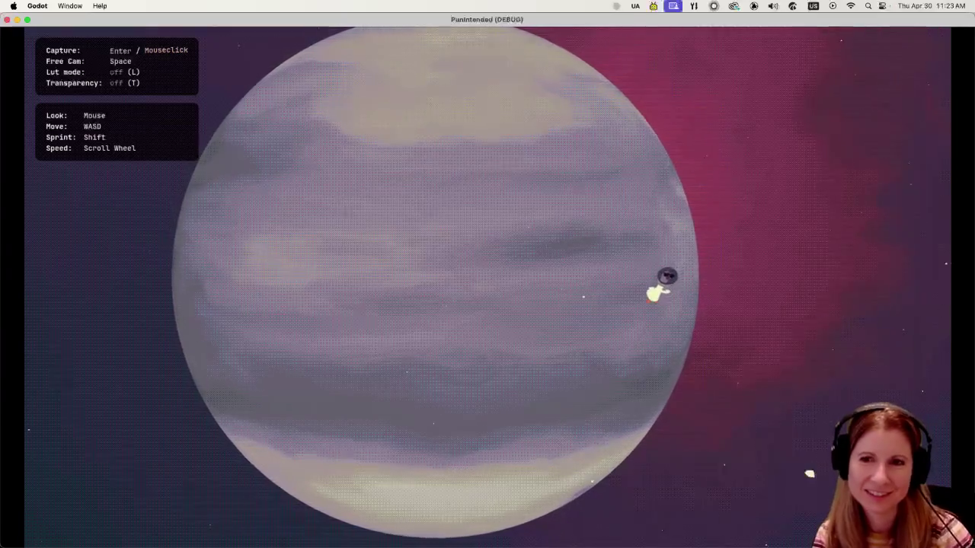
key(F12)
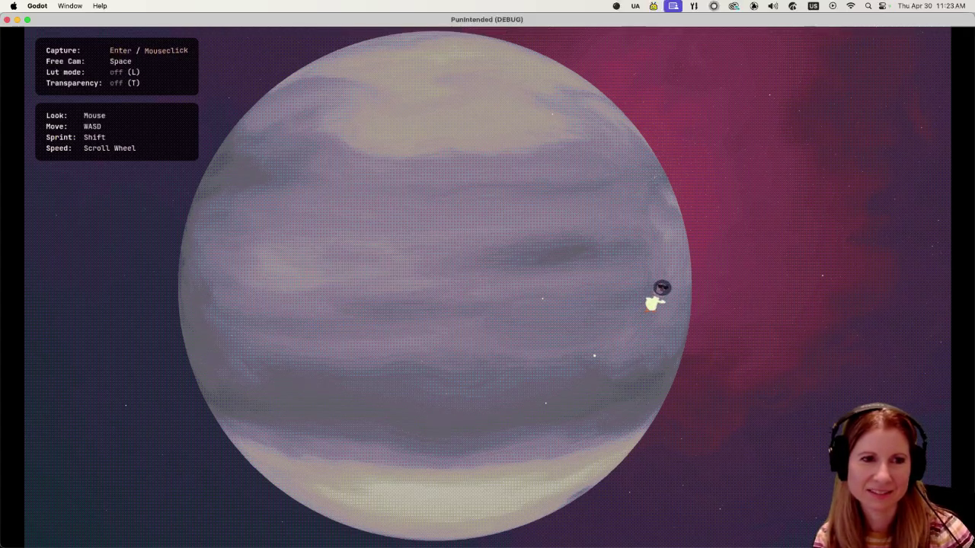
key(d)
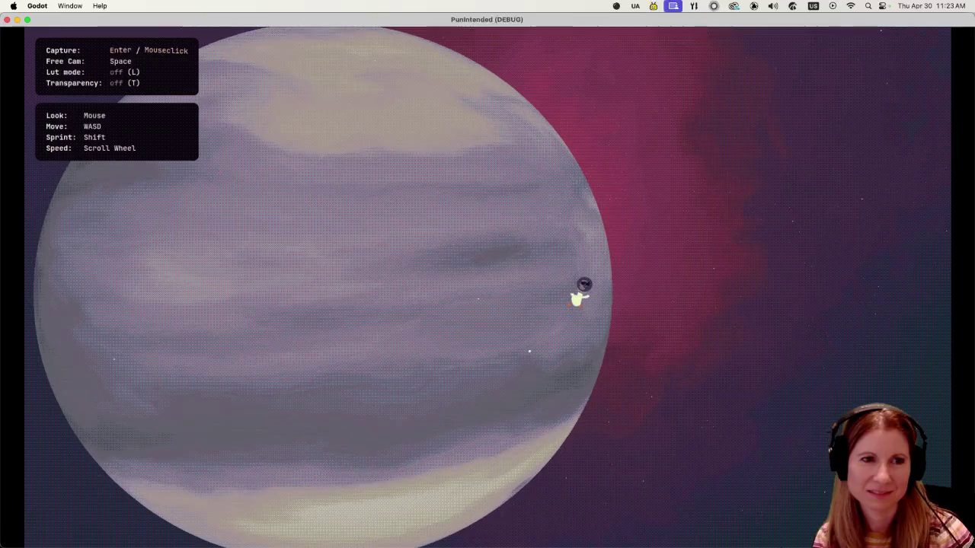
- Fly the free camera around to reframe the planet, then stop the running game
key(a)
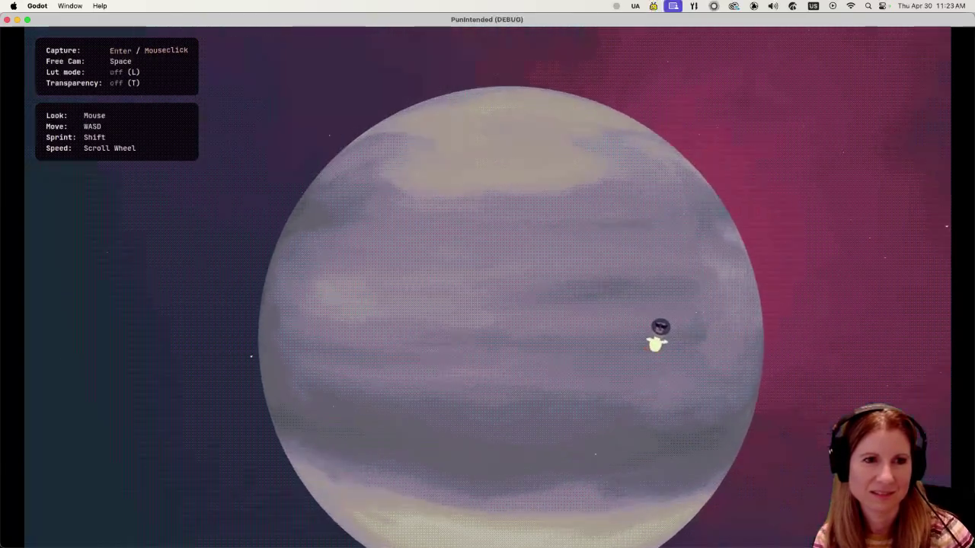
key(d)
key(e)
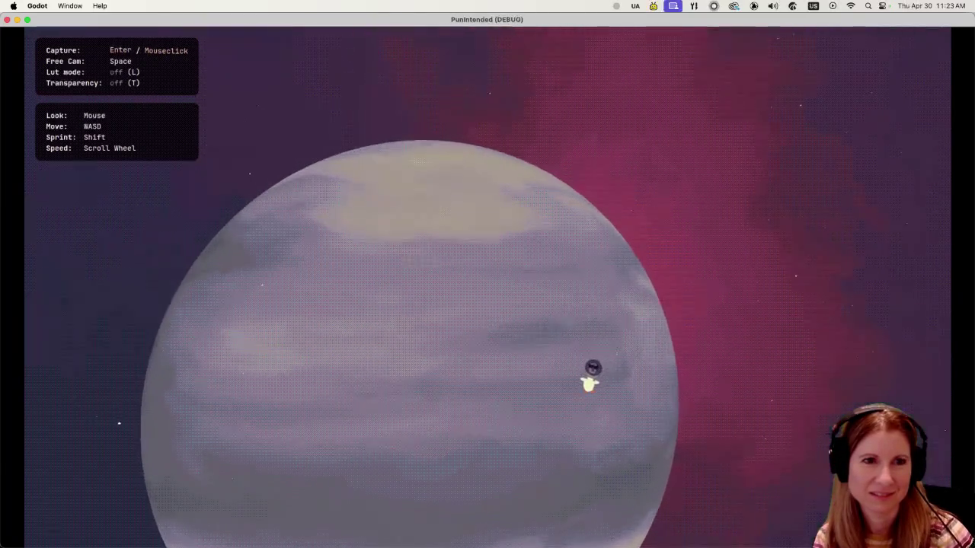
key(q)
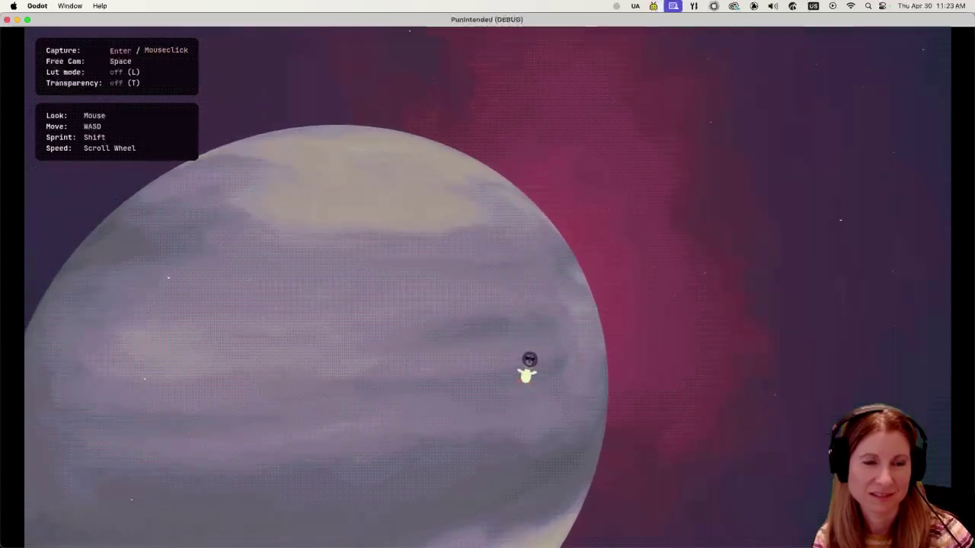
key(a)
key(q)
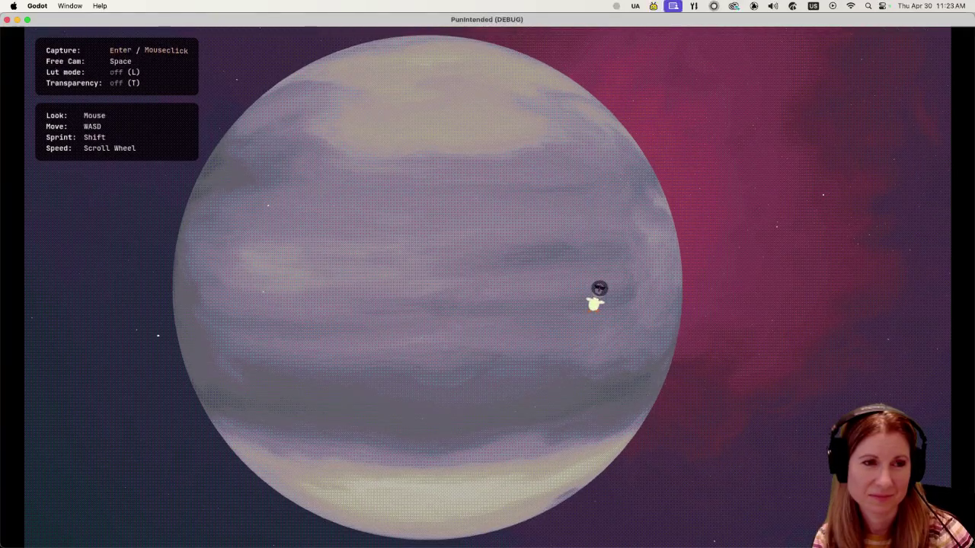
key(e)
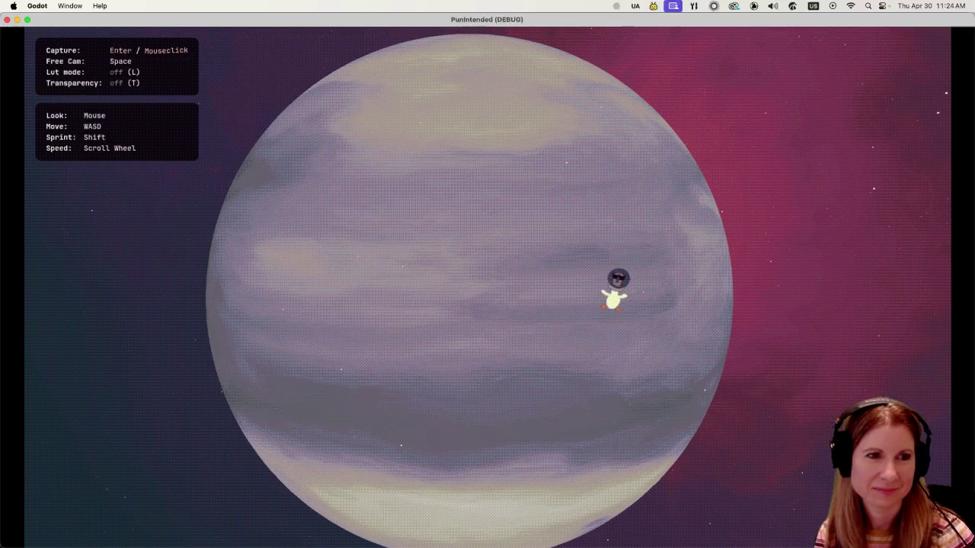
key(super+q)
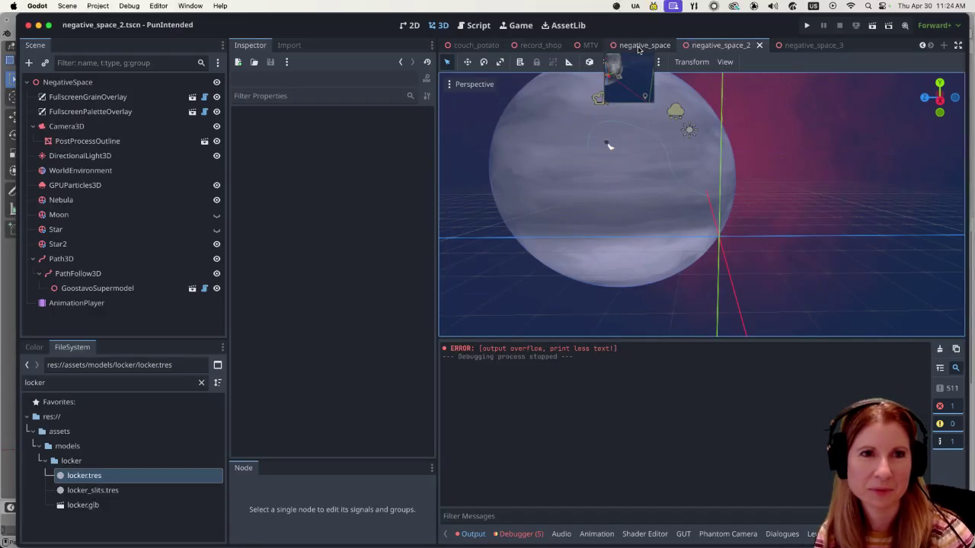
click(639, 49)
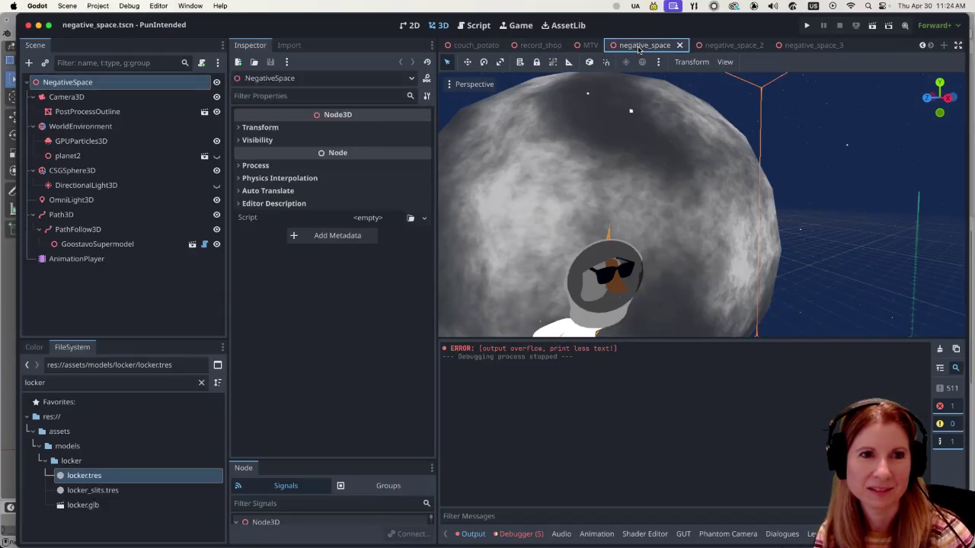
click(872, 26)
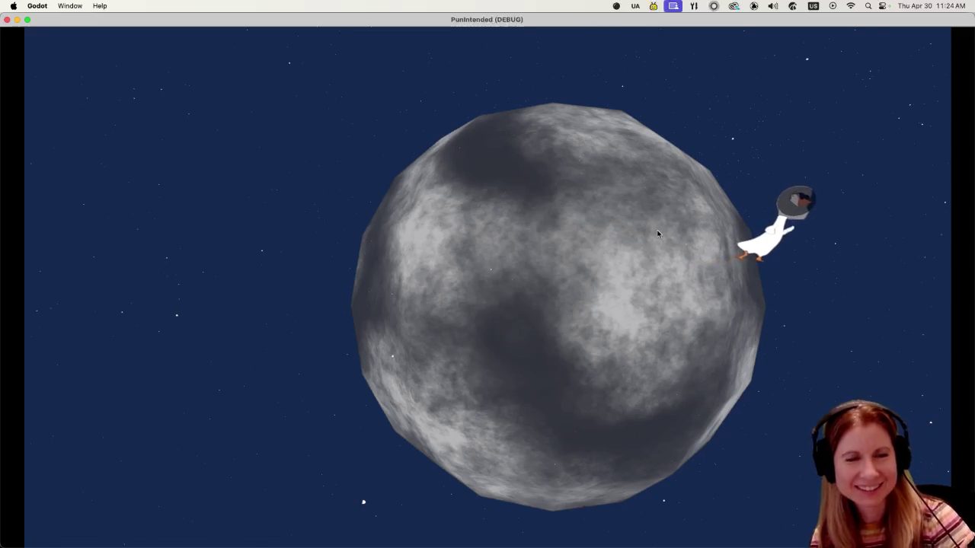
key(super+q)
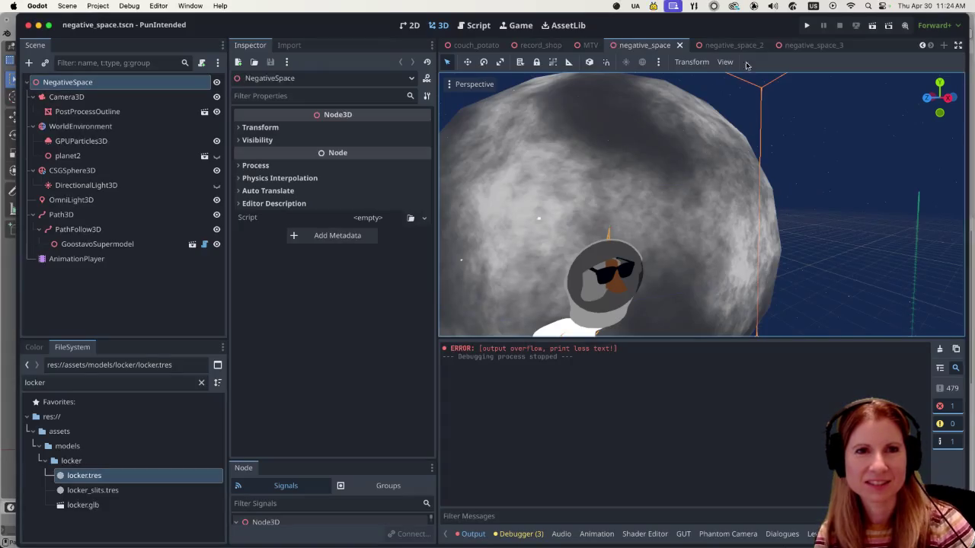
click(738, 46)
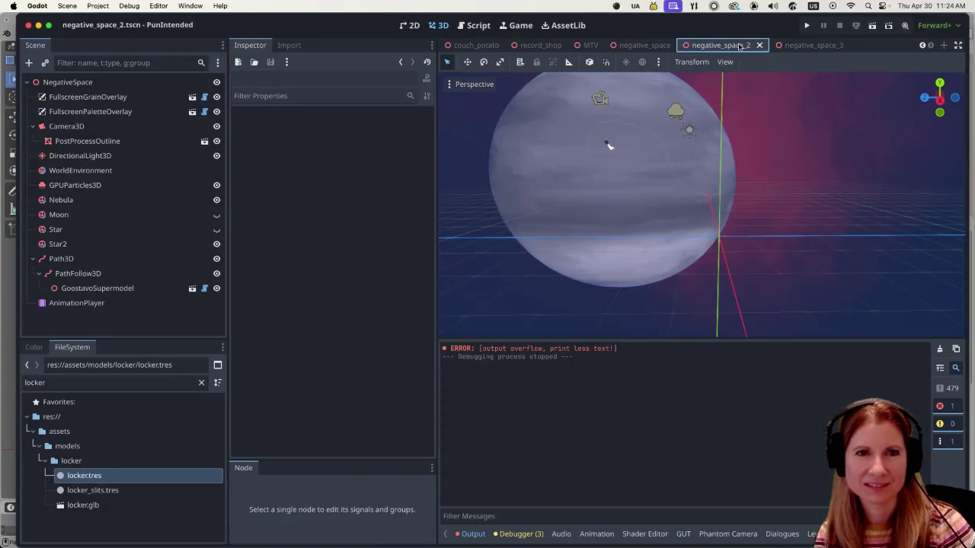
click(869, 26)
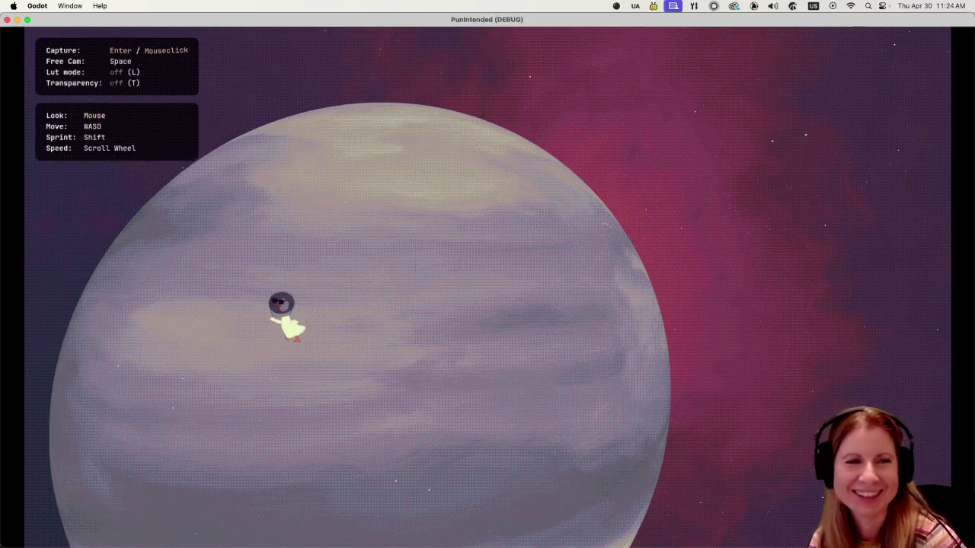
key(space)
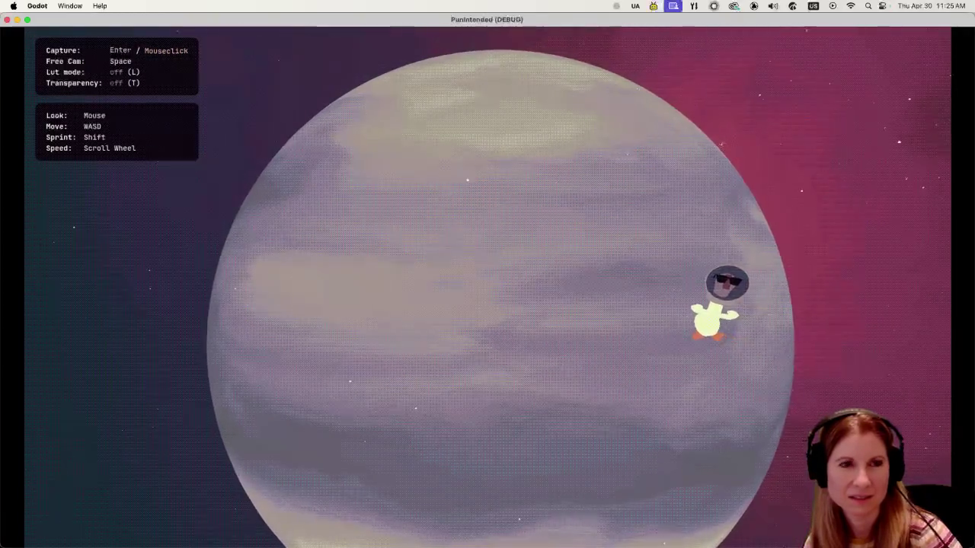
key(super+q)
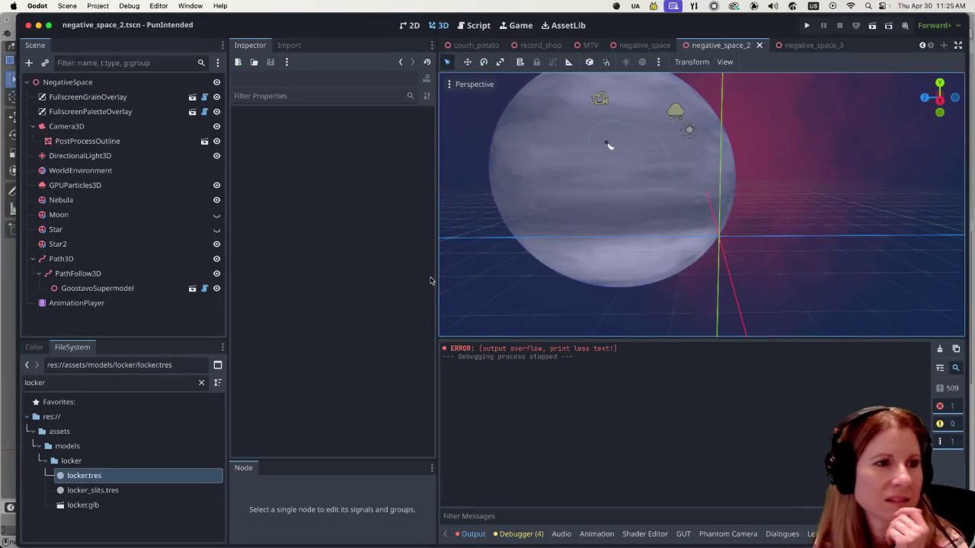
- Filter files by 'raum', open raumhelm.tres, and expand its Shading section showing Unshaded
click(97, 385)
text(raum)
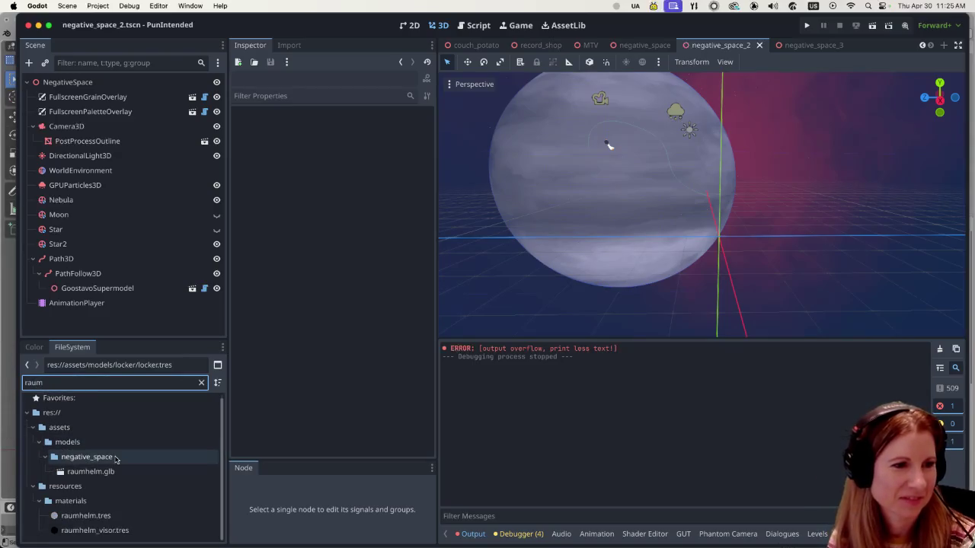
click(85, 516)
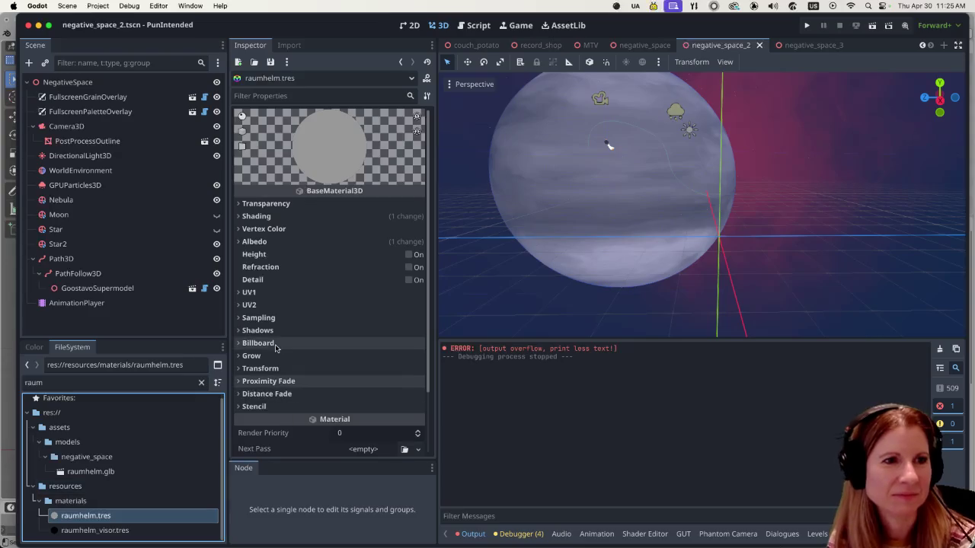
click(241, 217)
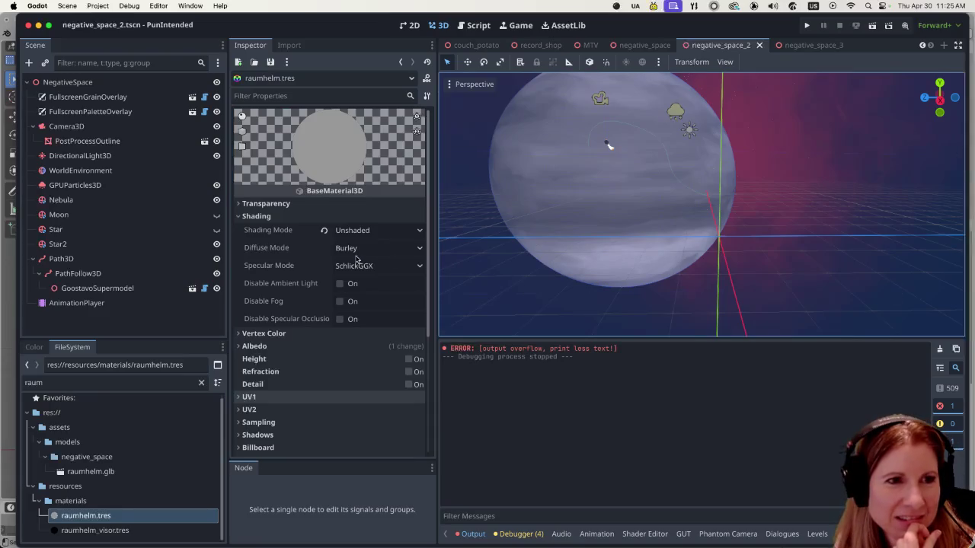
click(259, 217)
scroll(554, 187, up, 3)
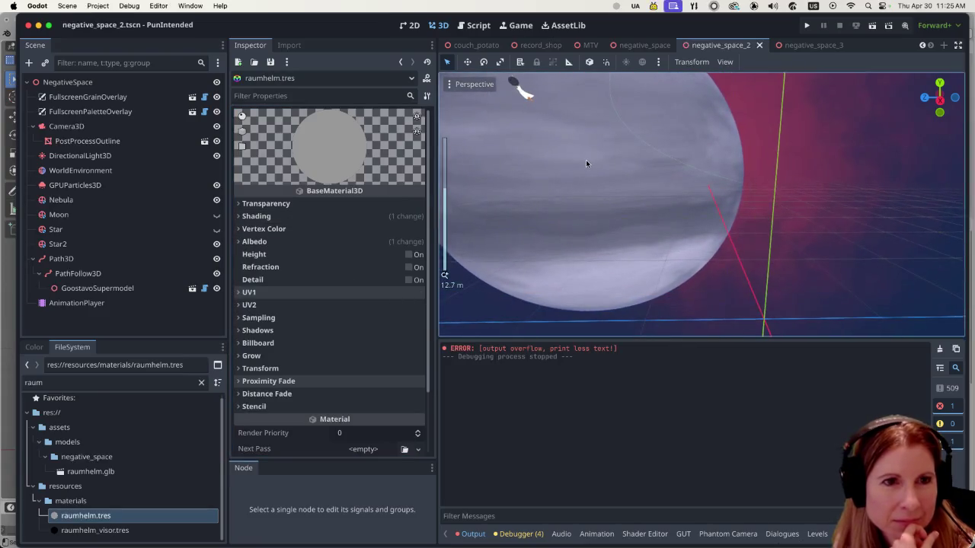
scroll(739, 138, left, 5)
scroll(548, 153, down, 3)
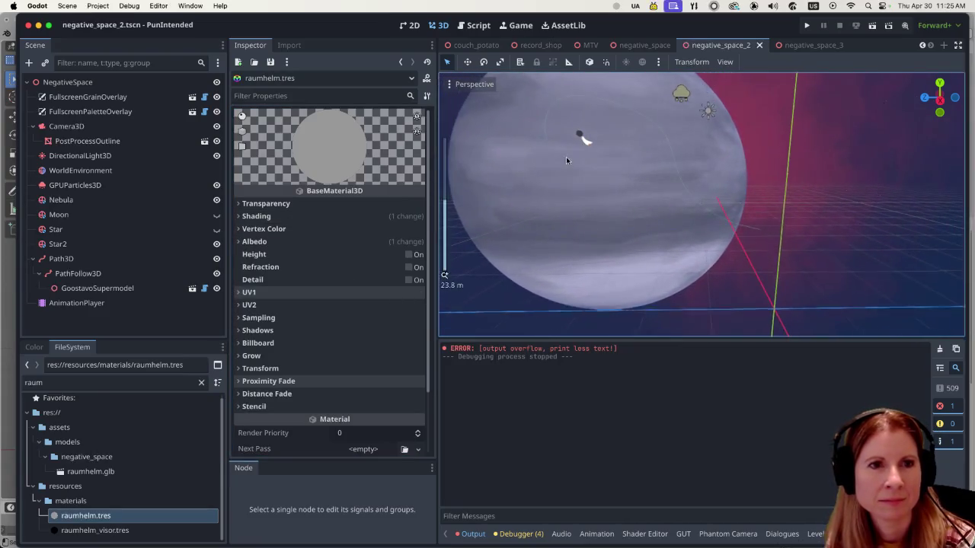
scroll(566, 167, down, 5)
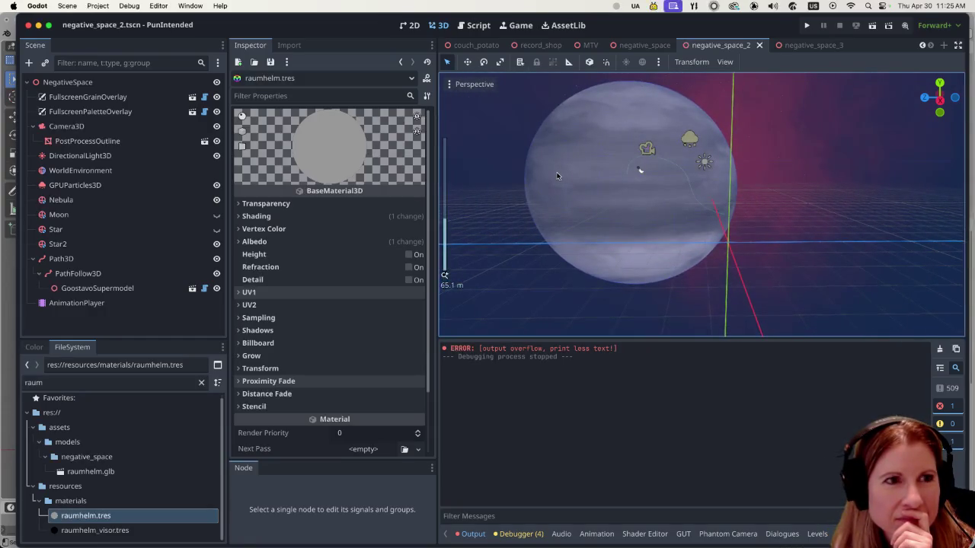
scroll(548, 166, up, 4)
scroll(533, 160, down, 5)
scroll(523, 168, down, 2)
scroll(519, 164, up, 4)
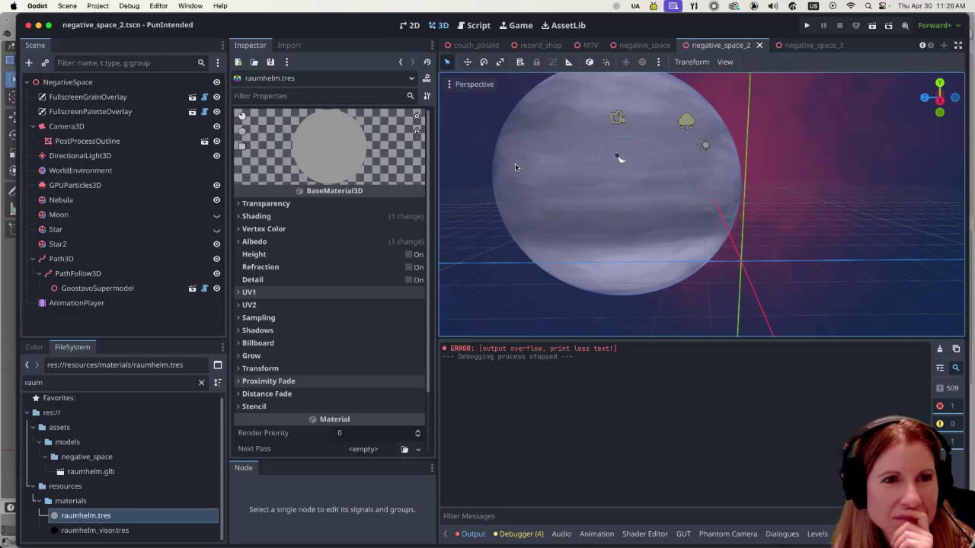
scroll(533, 167, right, 5)
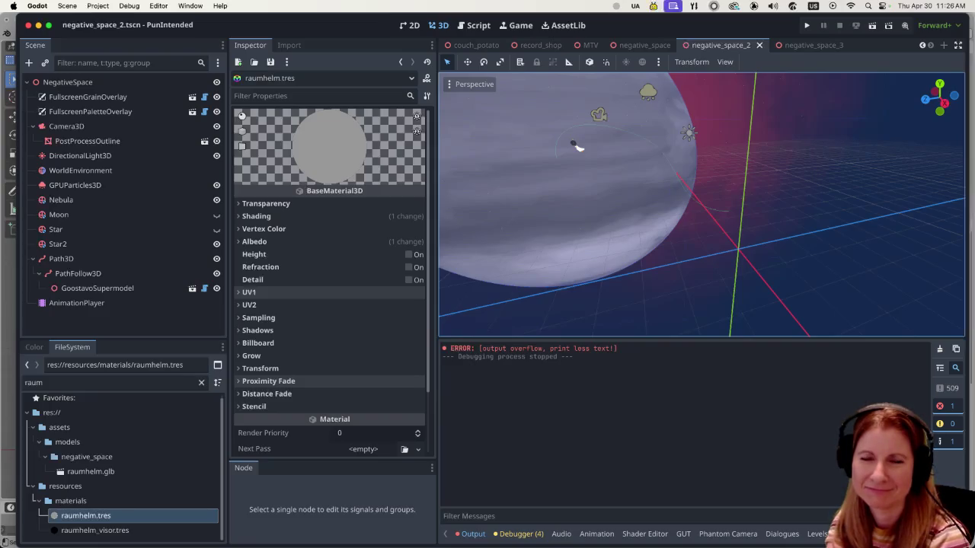
- Drag the bottom panel divider down to make the 3D view taller
scroll(602, 200, down, 5)
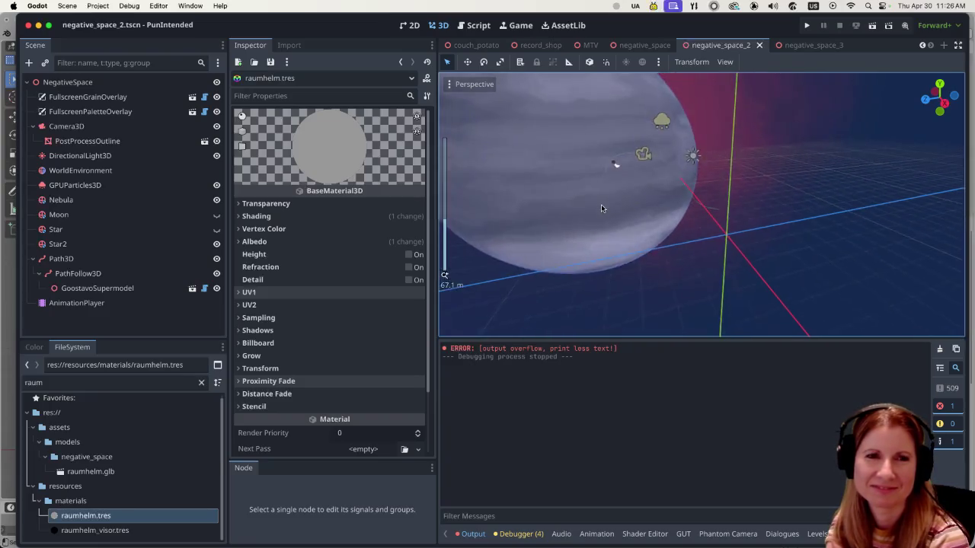
scroll(563, 190, up, 3)
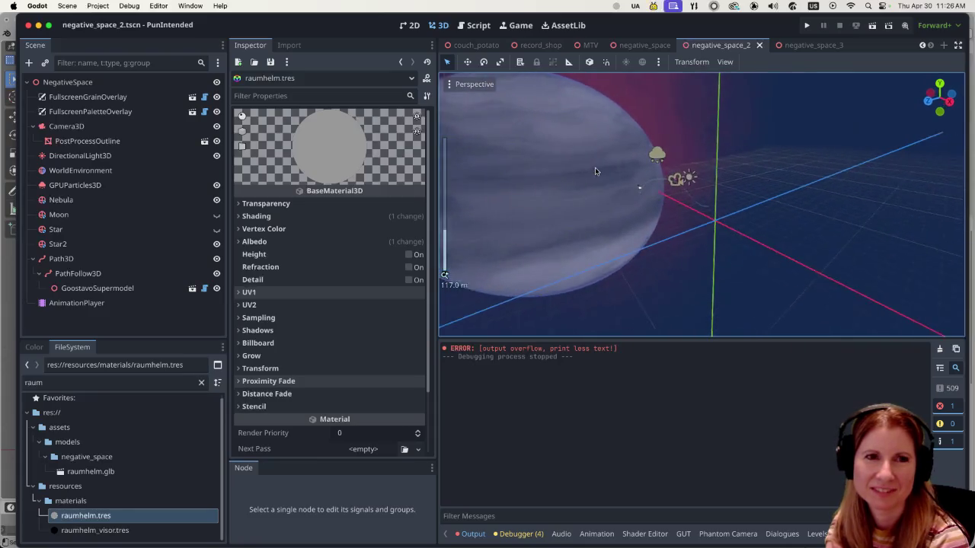
scroll(579, 172, down, 3)
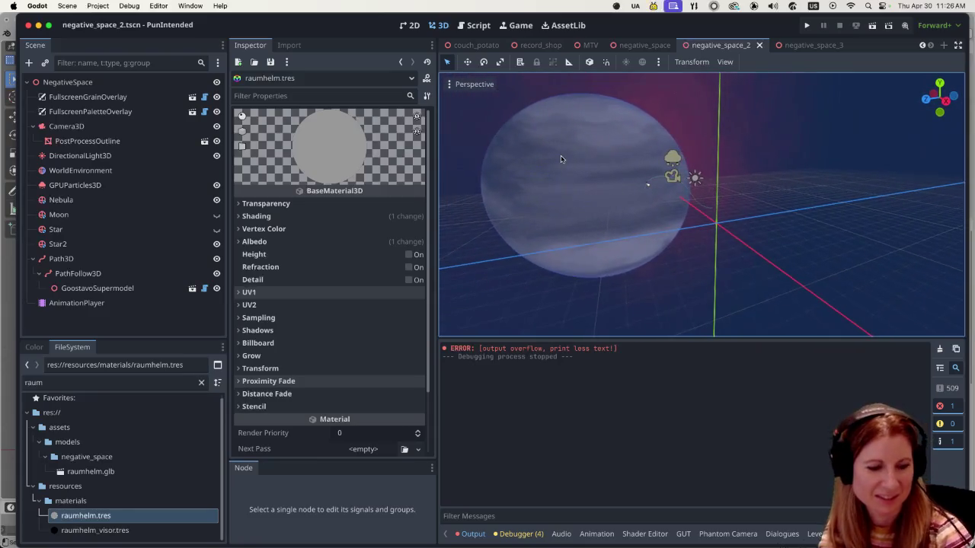
scroll(594, 217, up, 3)
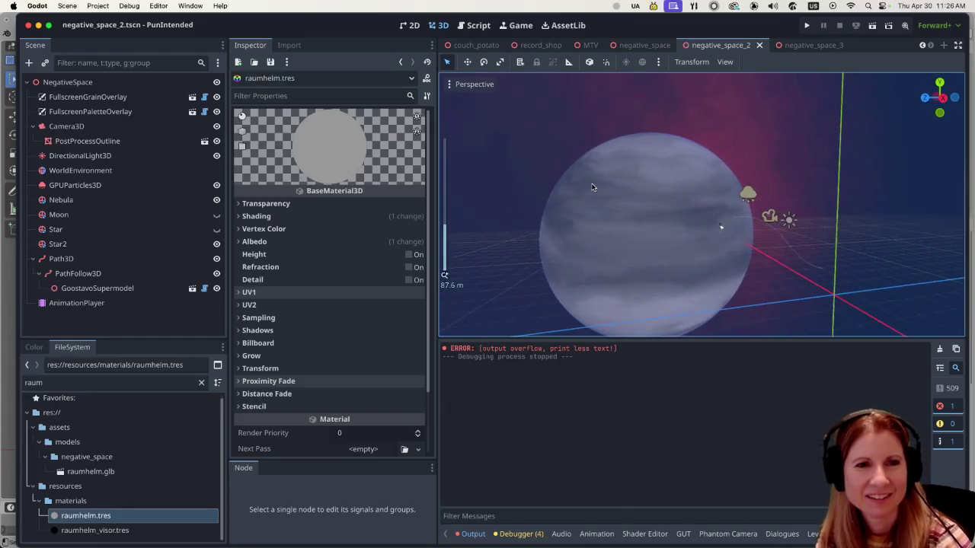
drag(579, 340, 578, 415)
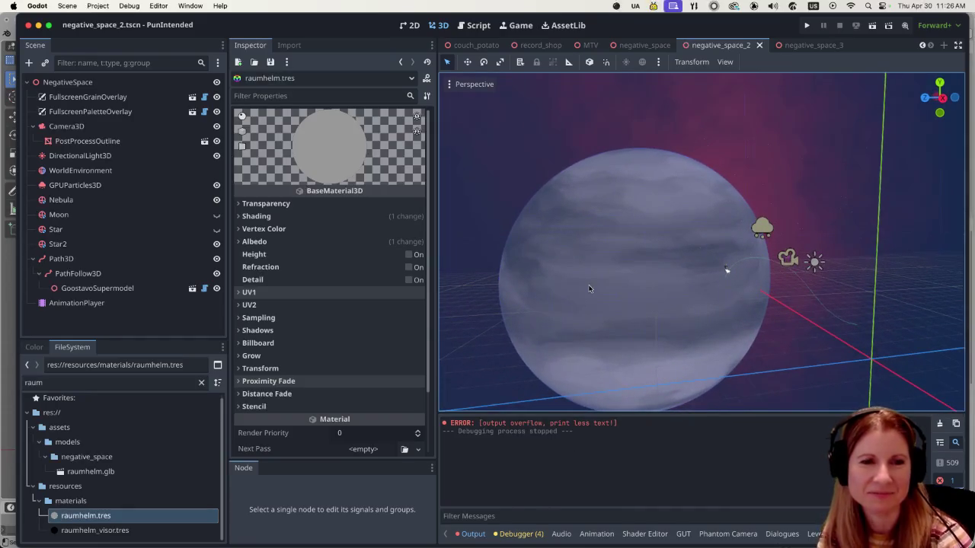
scroll(615, 267, up, 2)
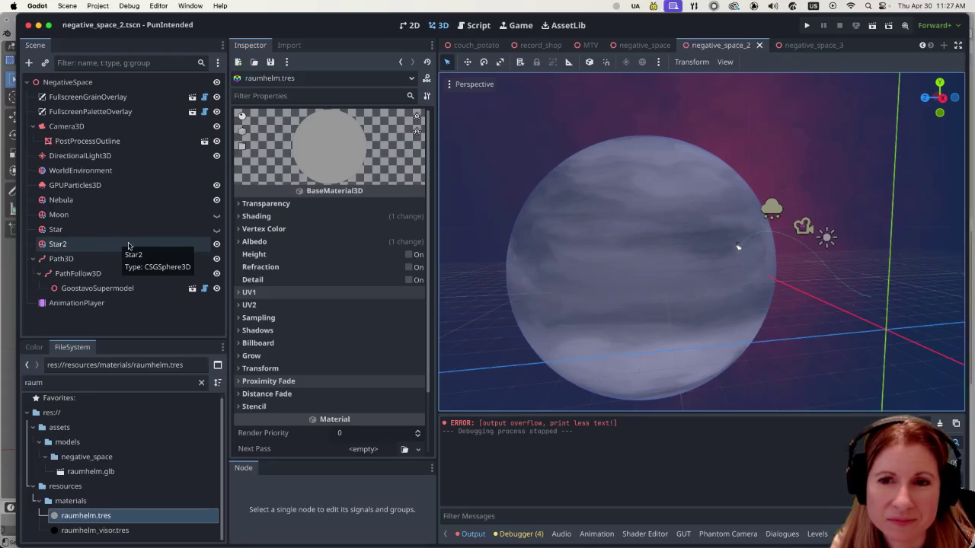
- Switch back to the negative_space_2 scene tab and run it again
scroll(608, 268, down, 2)
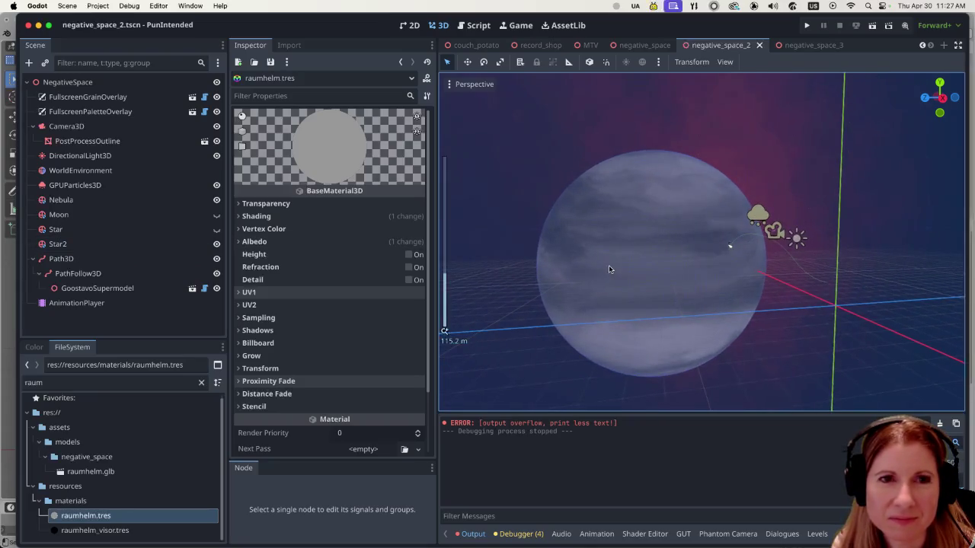
click(643, 47)
click(717, 47)
click(872, 25)
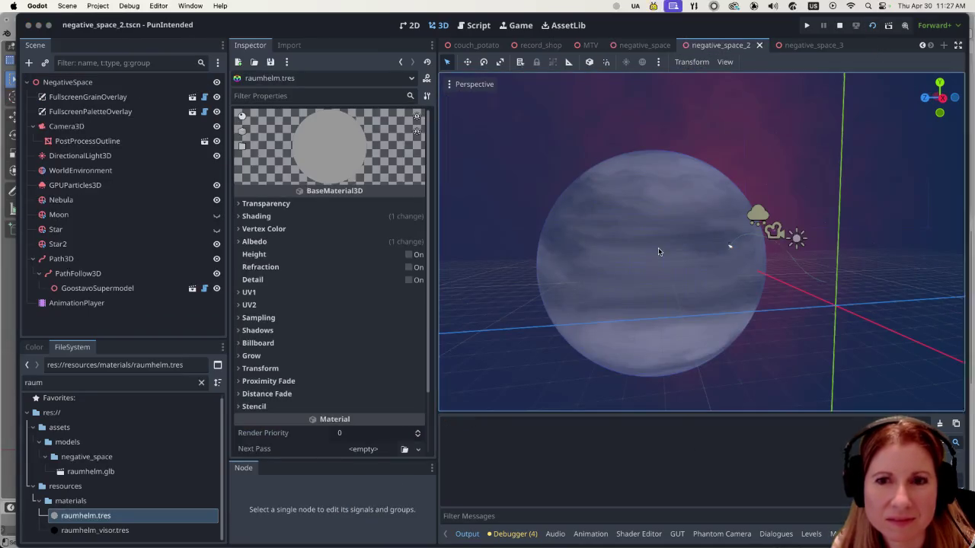
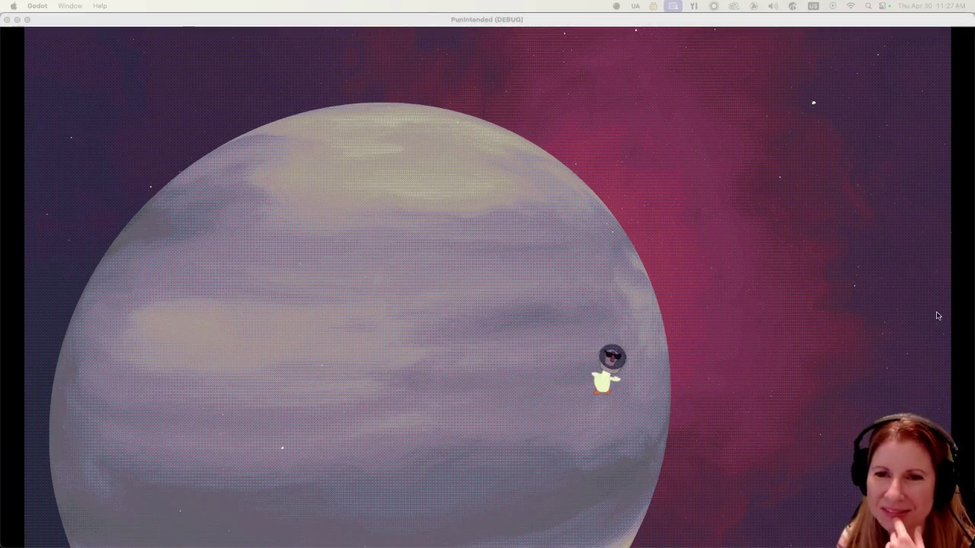
- Stop the running game and select the Star2 sphere in the negative_space_2 scene
click(573, 21)
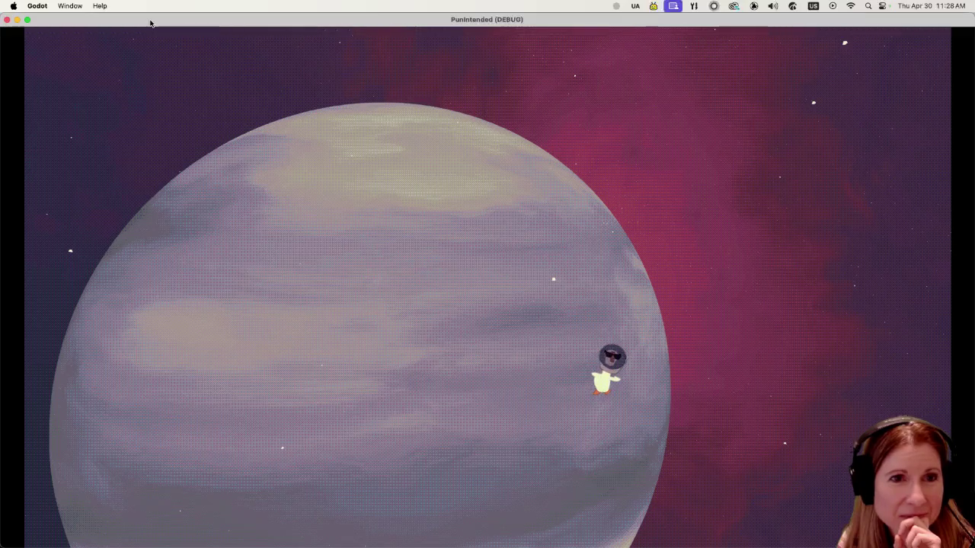
key(super+q)
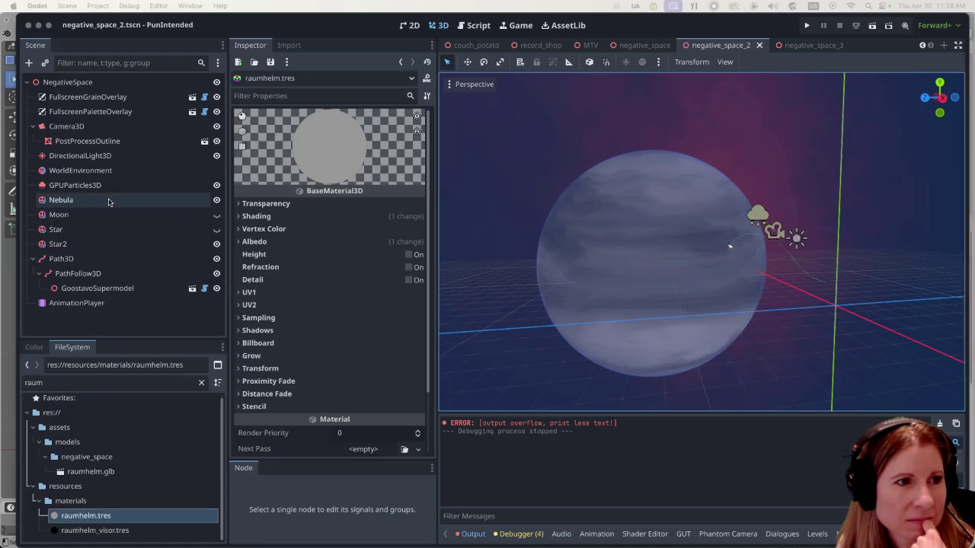
click(79, 242)
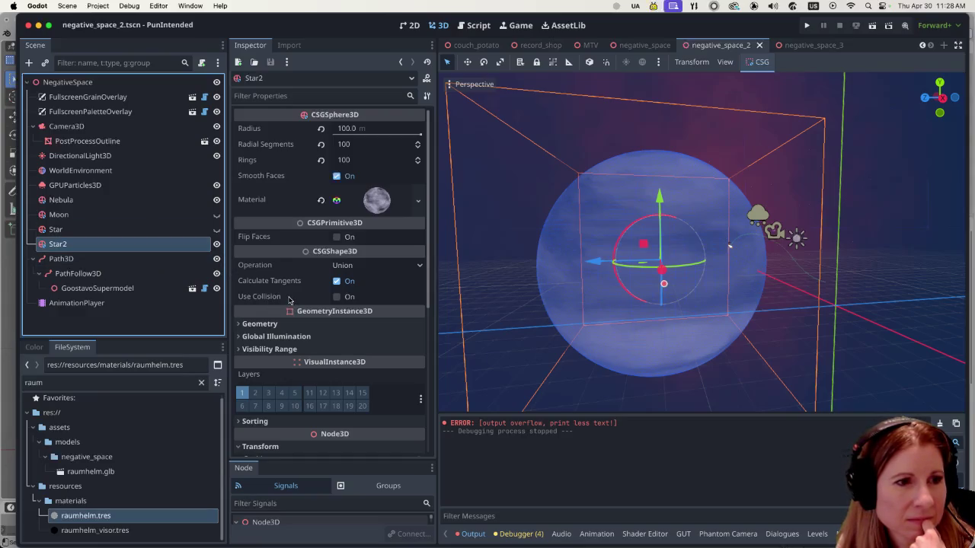
- Open Star2's material and expand its 512×512 FastNoiseLite albedo noise texture
click(377, 200)
scroll(290, 318, down, 1)
scroll(289, 318, down, 4)
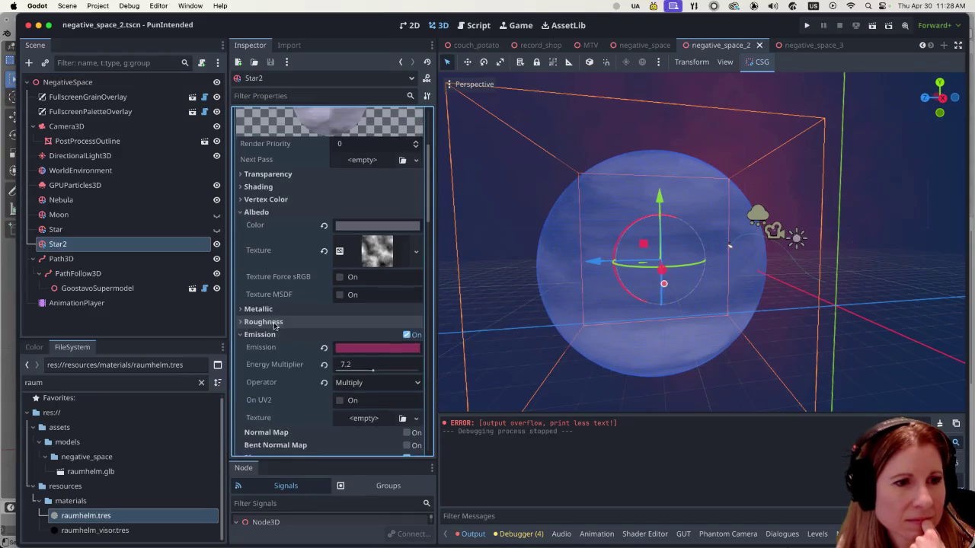
scroll(274, 325, down, 1)
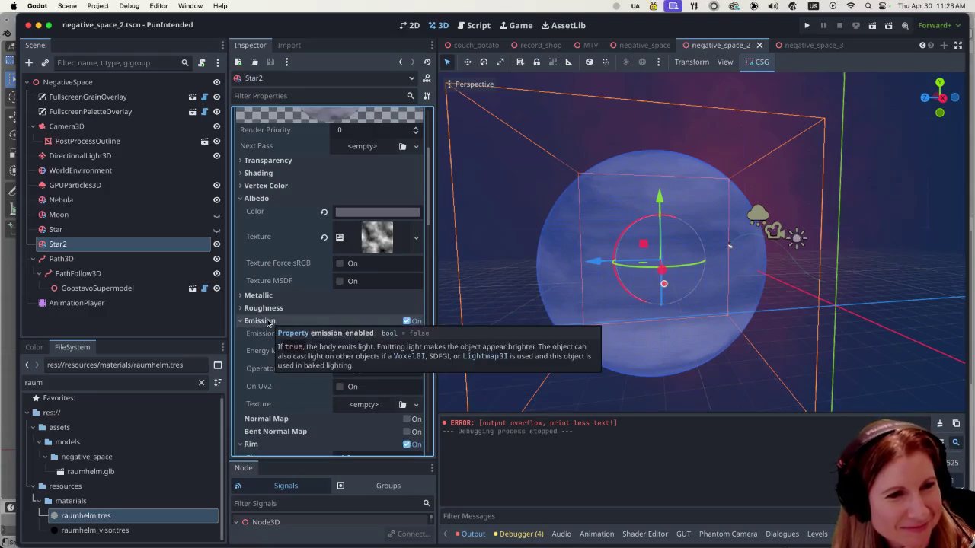
scroll(274, 298, down, 2)
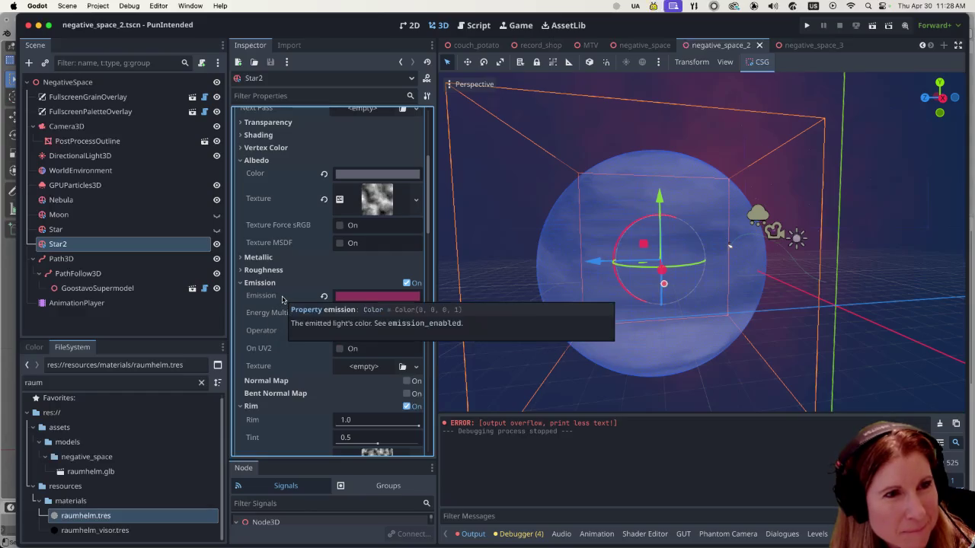
scroll(280, 300, down, 6)
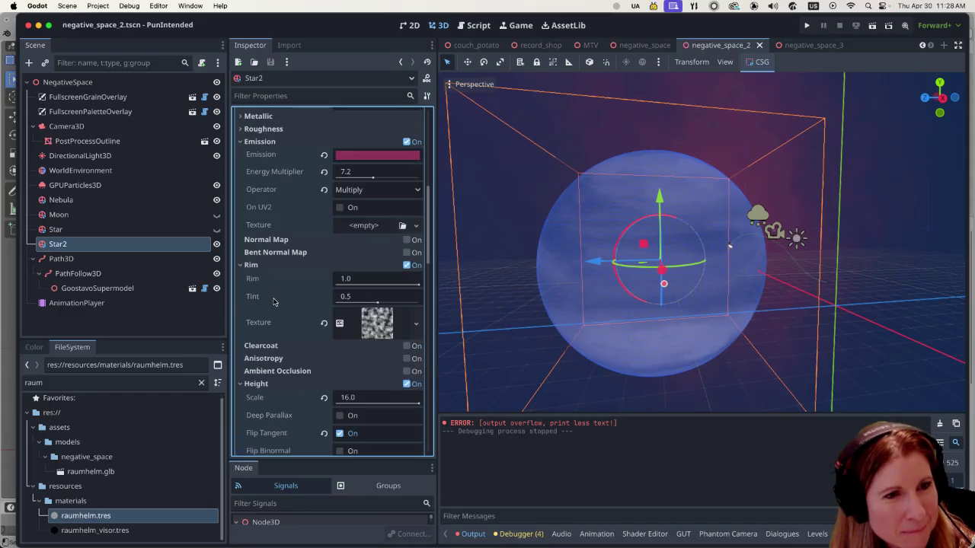
scroll(272, 302, down, 2)
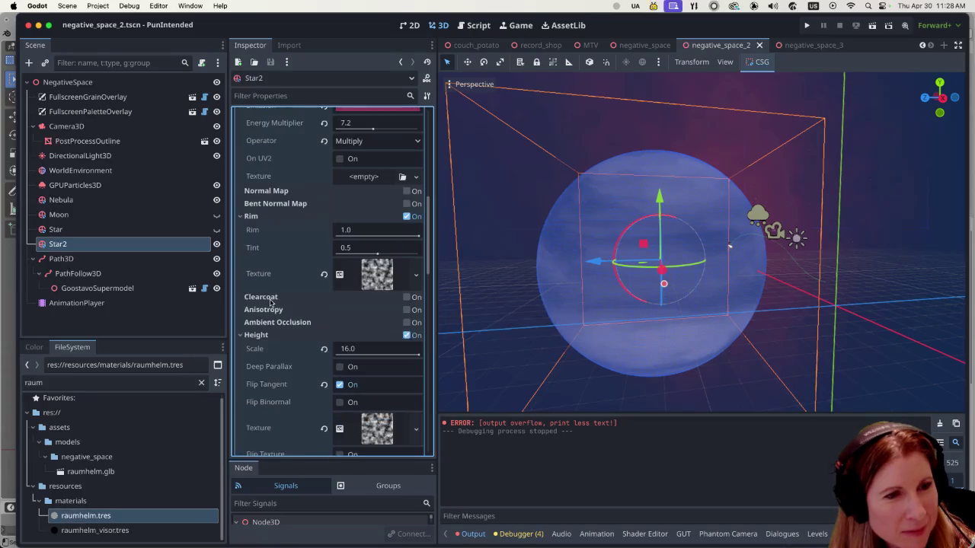
scroll(277, 299, up, 8)
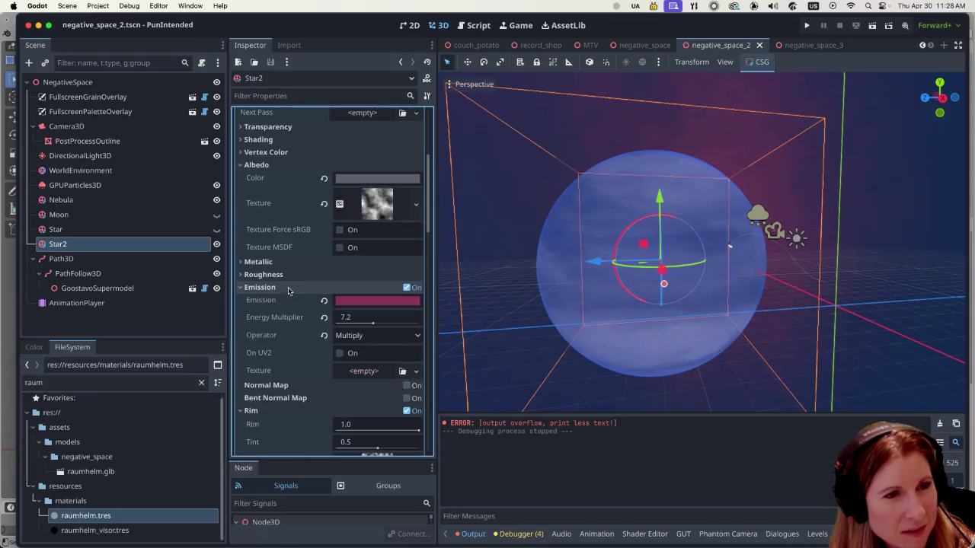
click(385, 202)
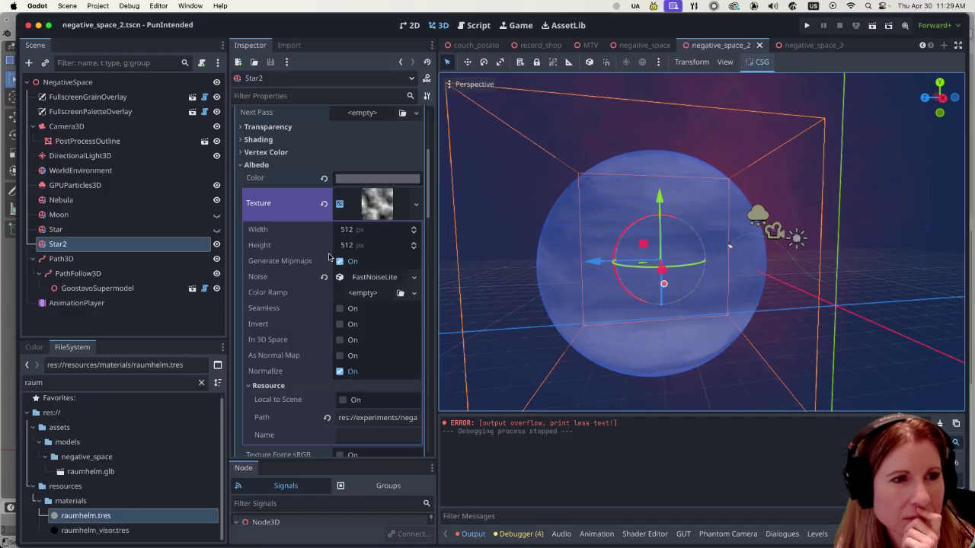
- Expand the albedo texture's FastNoiseLite noise settings and look through them
click(377, 279)
scroll(305, 330, down, 2)
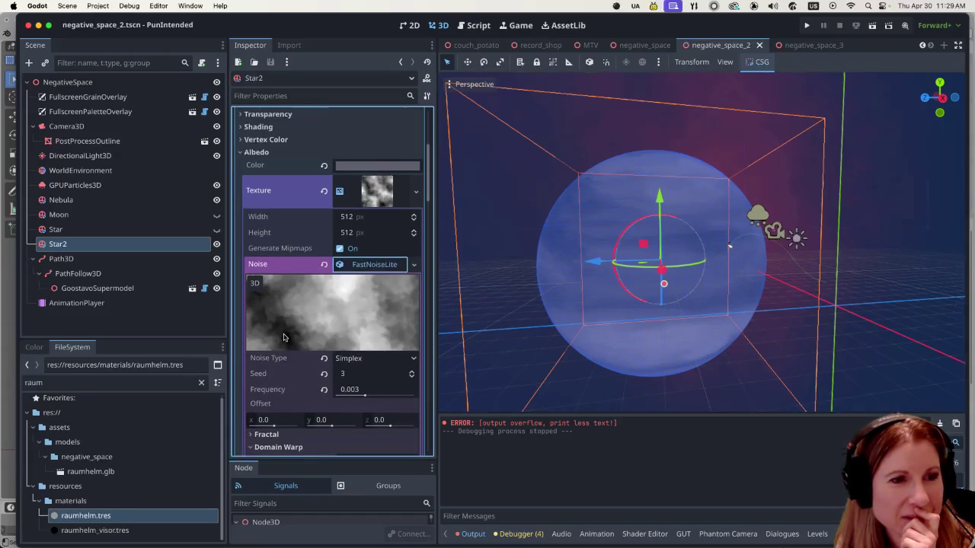
scroll(291, 333, down, 4)
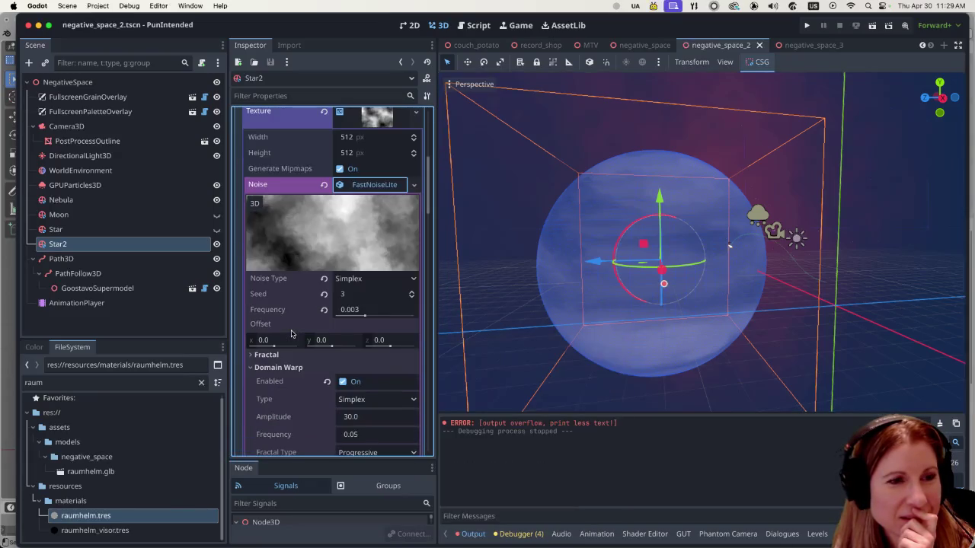
scroll(291, 333, down, 15)
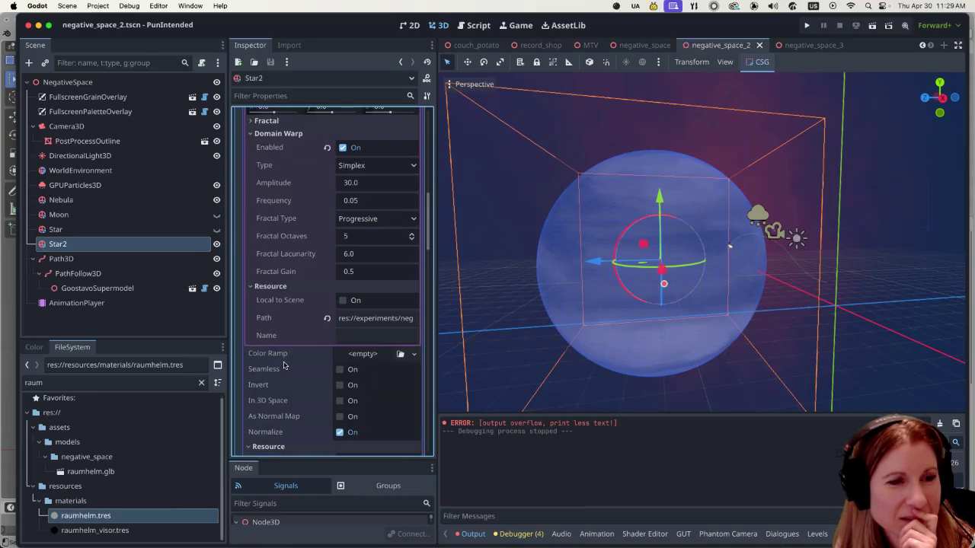
scroll(285, 364, down, 5)
scroll(286, 363, down, 11)
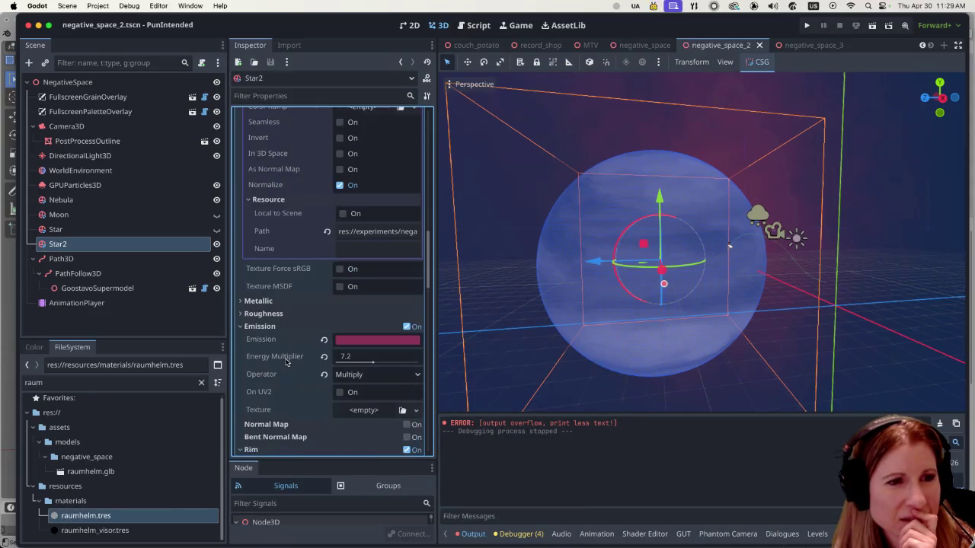
scroll(287, 361, up, 11)
scroll(286, 359, up, 10)
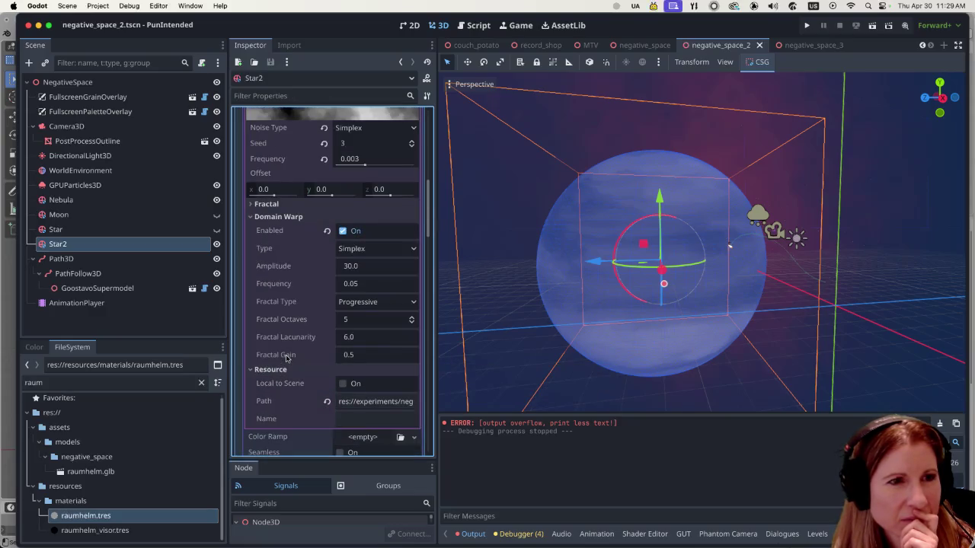
scroll(294, 358, up, 5)
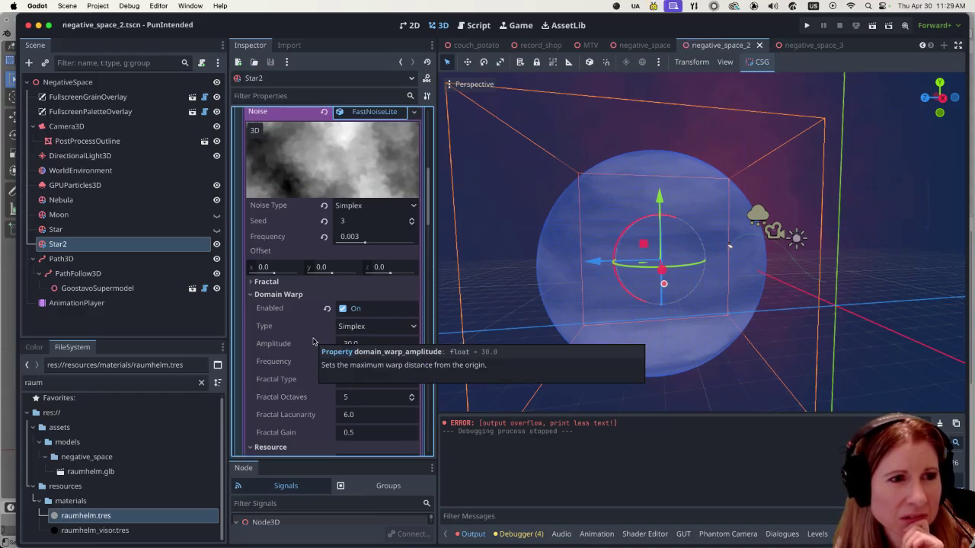
scroll(301, 336, up, 5)
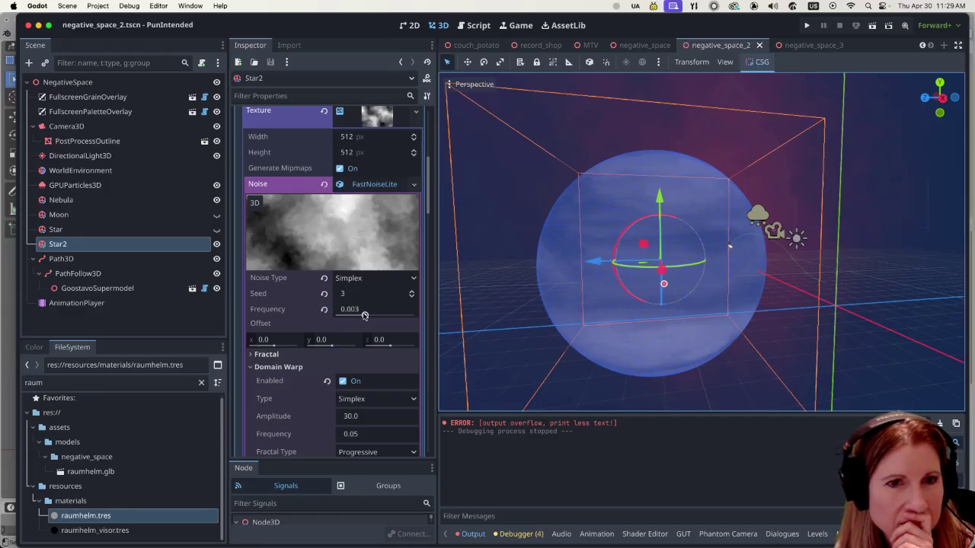
- Try a lower noise Frequency, then undo it back to 0.003
mouse_move(364, 315)
mouse_down()
mouse_move(322, 311)
mouse_move(370, 320)
mouse_move(363, 324)
mouse_up()
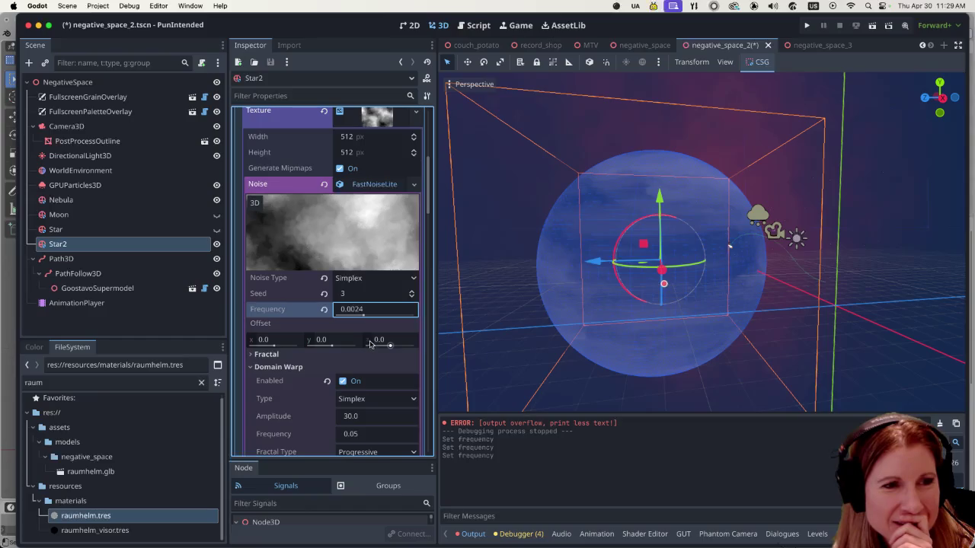
key(ctrl+z)
key(ctrl+z)
key(ctrl+z)
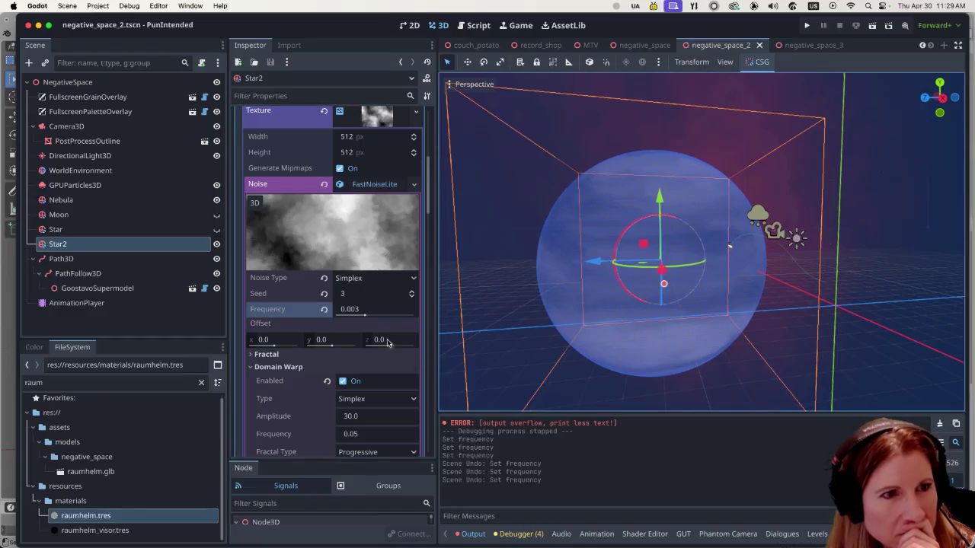
scroll(312, 325, down, 5)
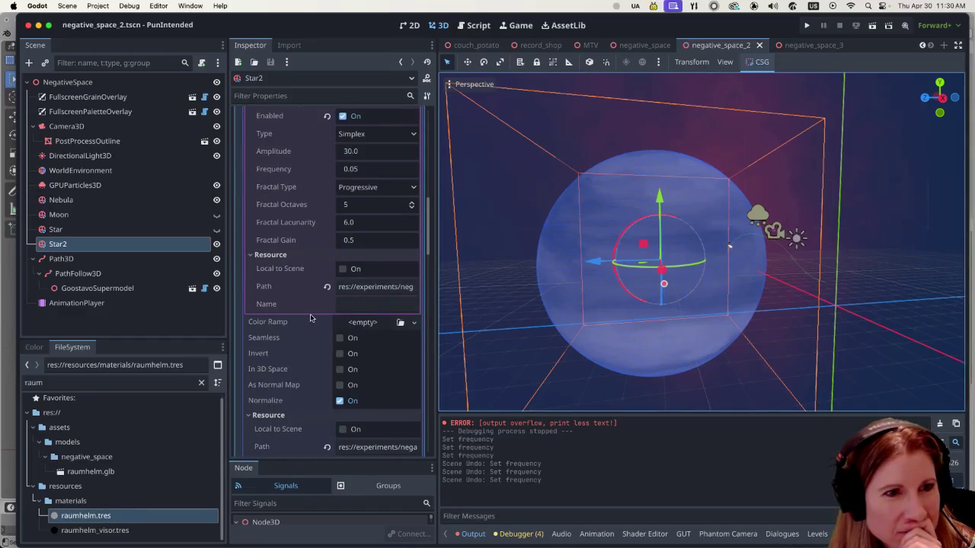
scroll(309, 313, up, 10)
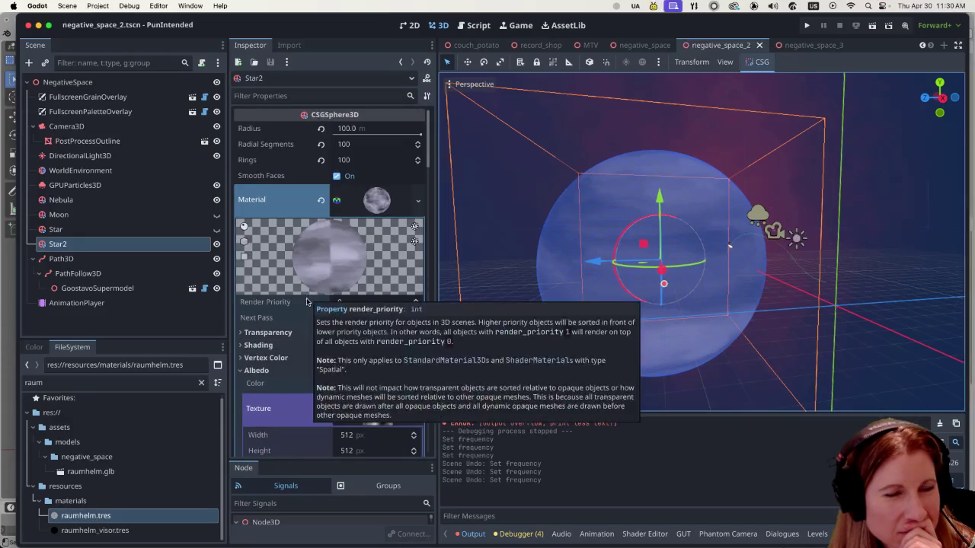
- Compare the Nebula, Moon and Star spheres, ending on Nebula (radius 100, 30 segments, 30 rings)
click(882, 265)
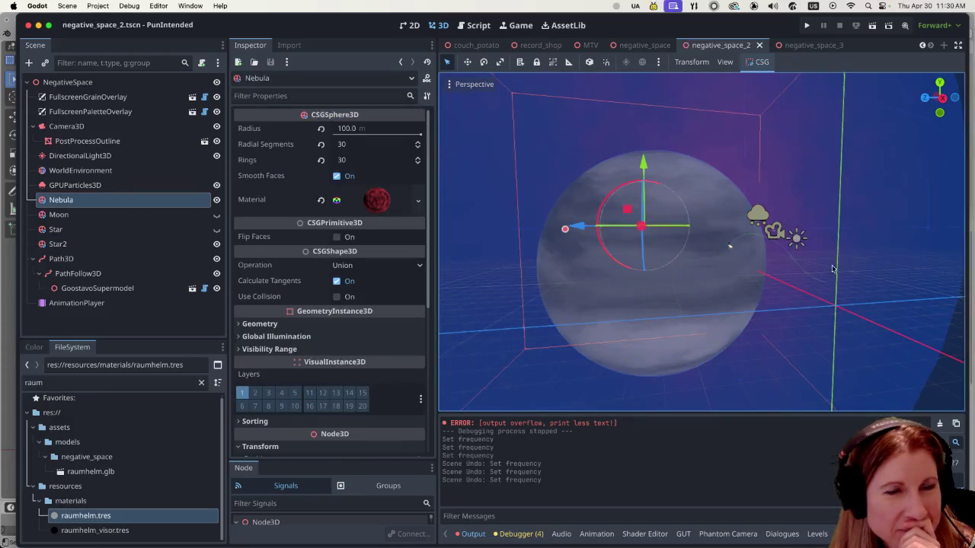
scroll(838, 268, down, 3)
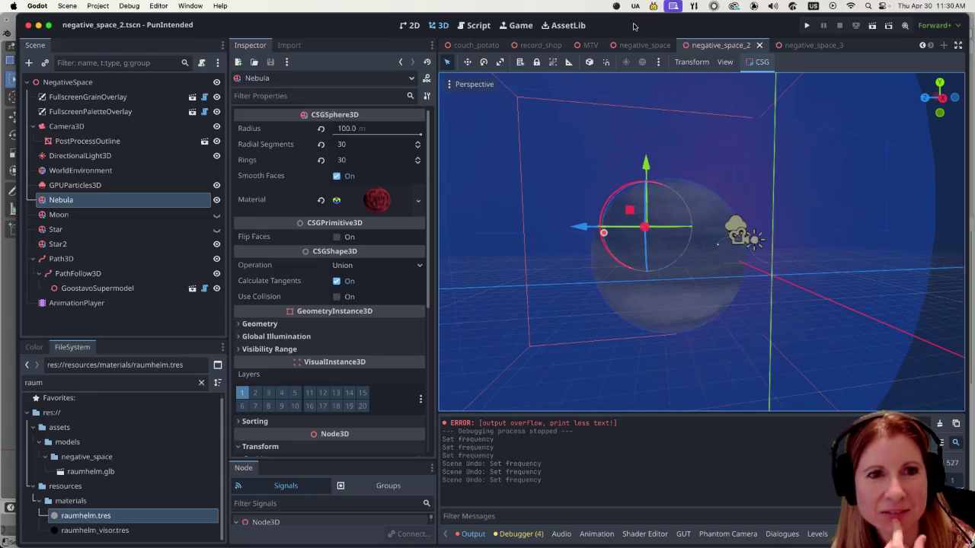
scroll(757, 266, up, 3)
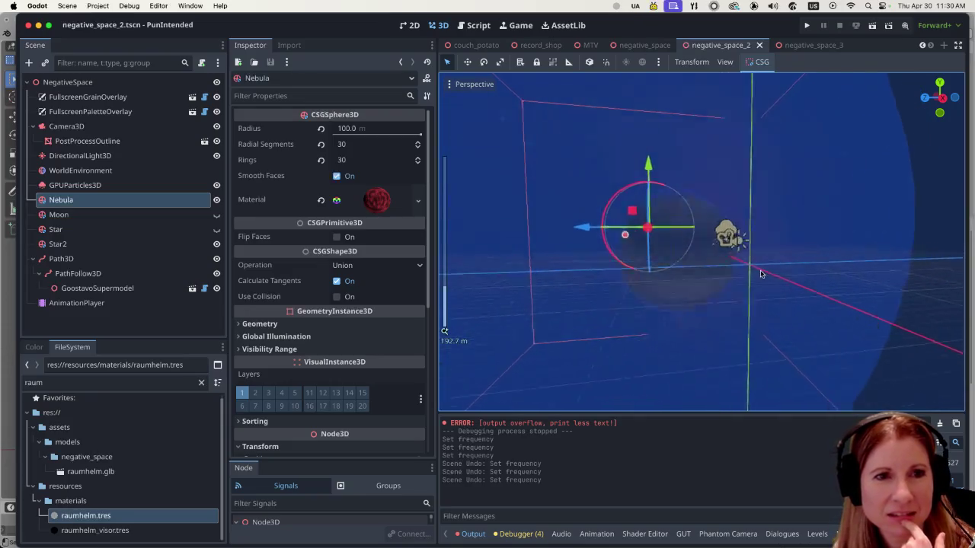
click(114, 228)
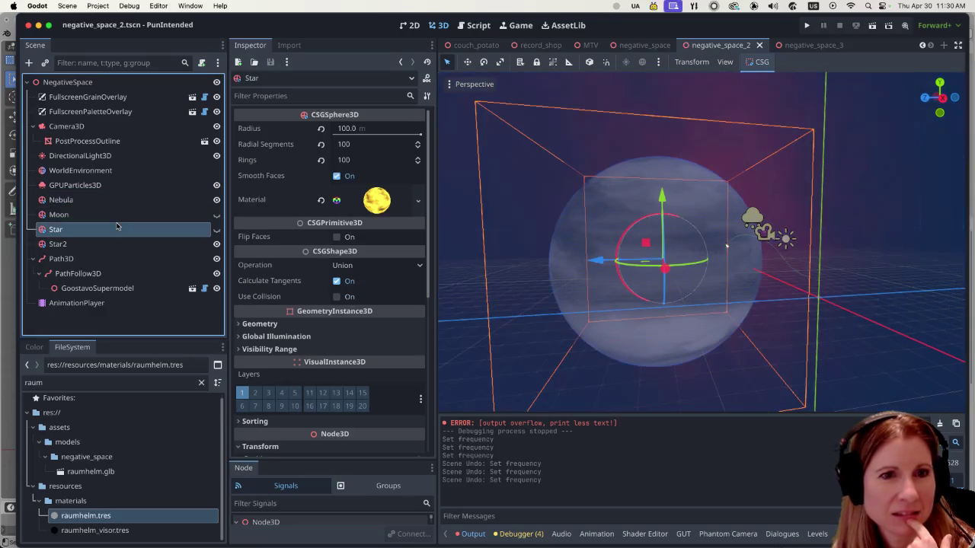
click(113, 218)
click(114, 229)
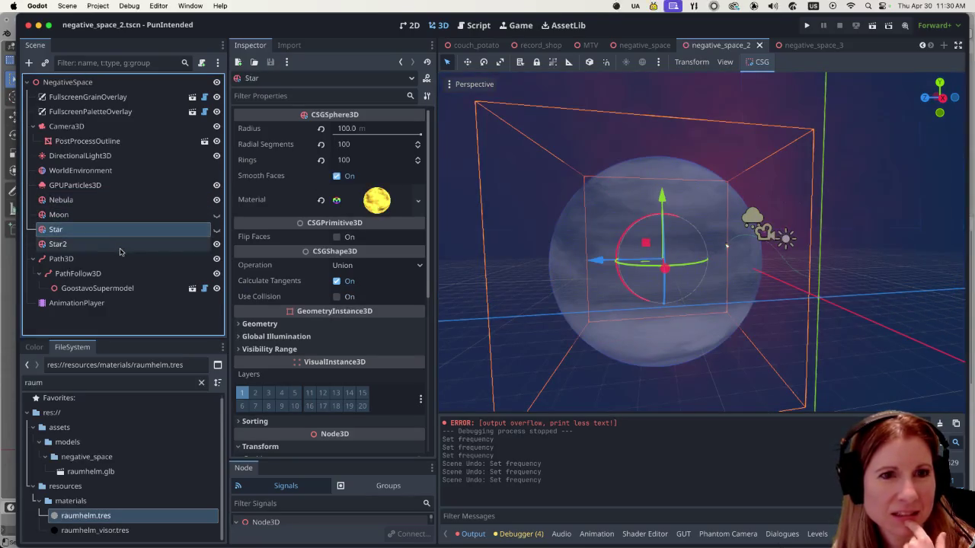
key(Up)
key(Up)
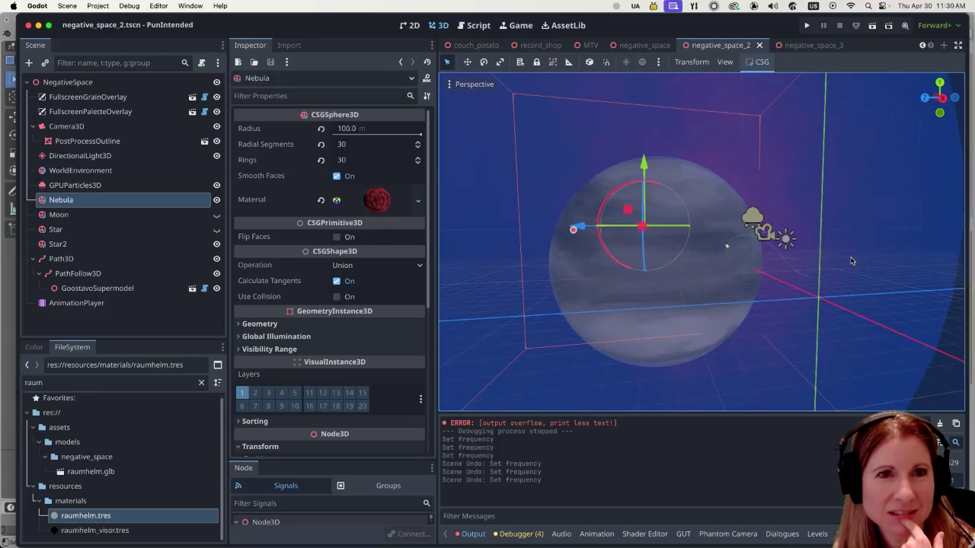
- Run the current scene to view the planet, pink nebula and duck astronaut, then stop it
click(873, 26)
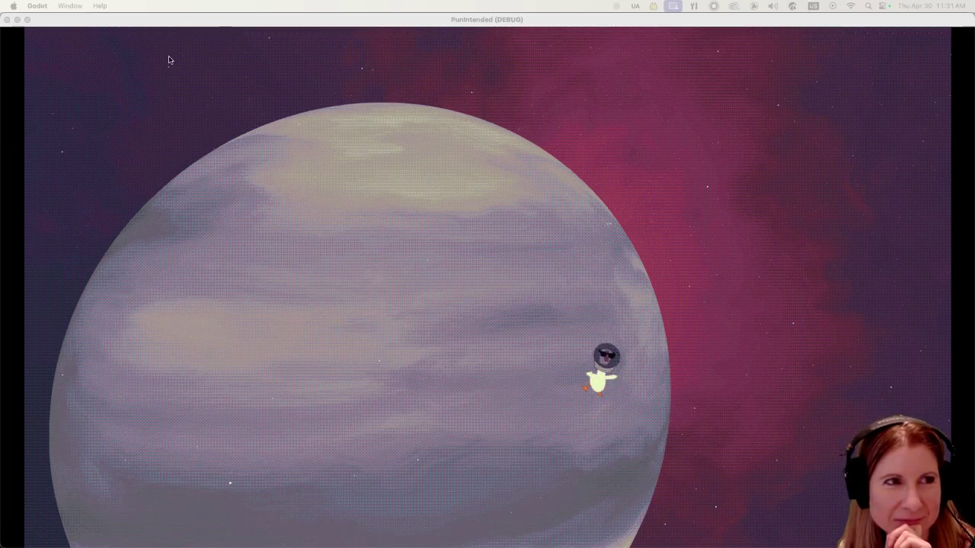
click(160, 26)
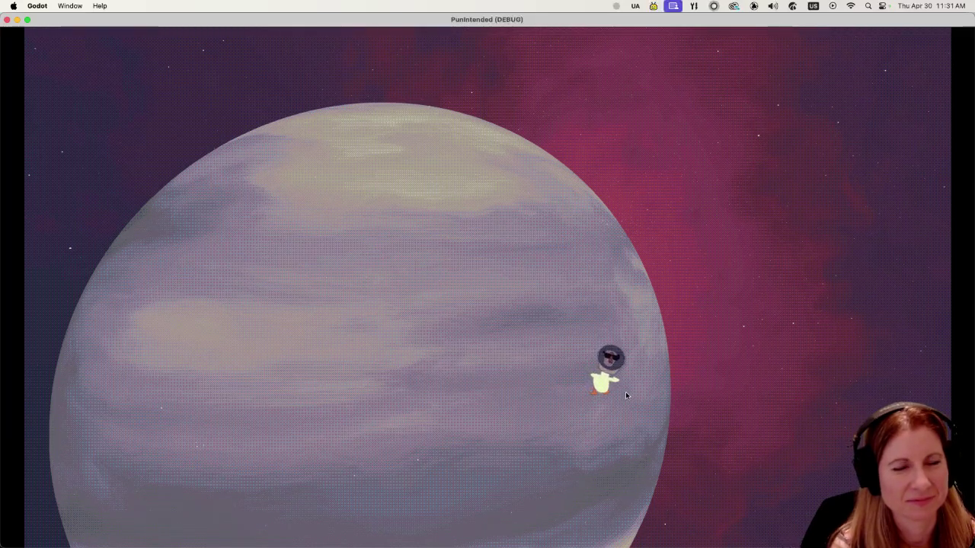
click(8, 20)
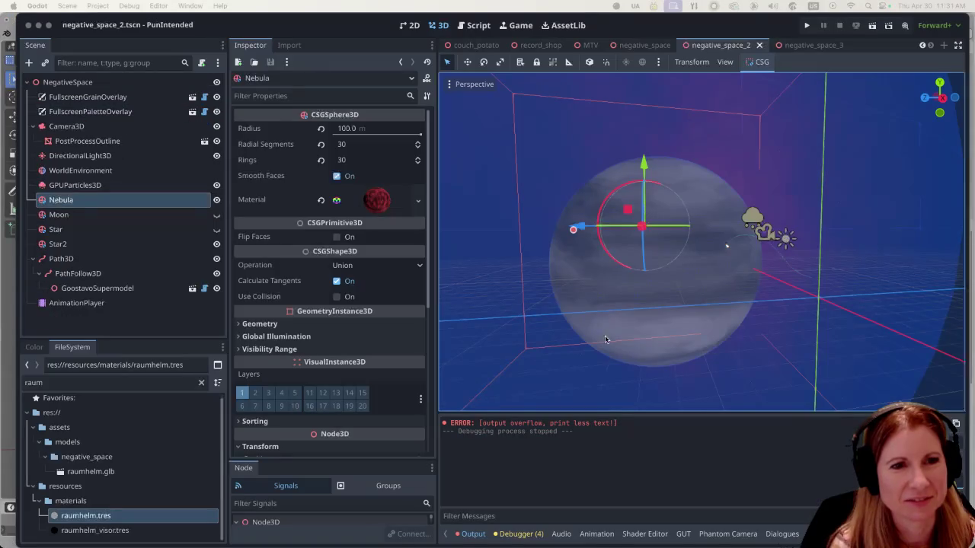
click(873, 27)
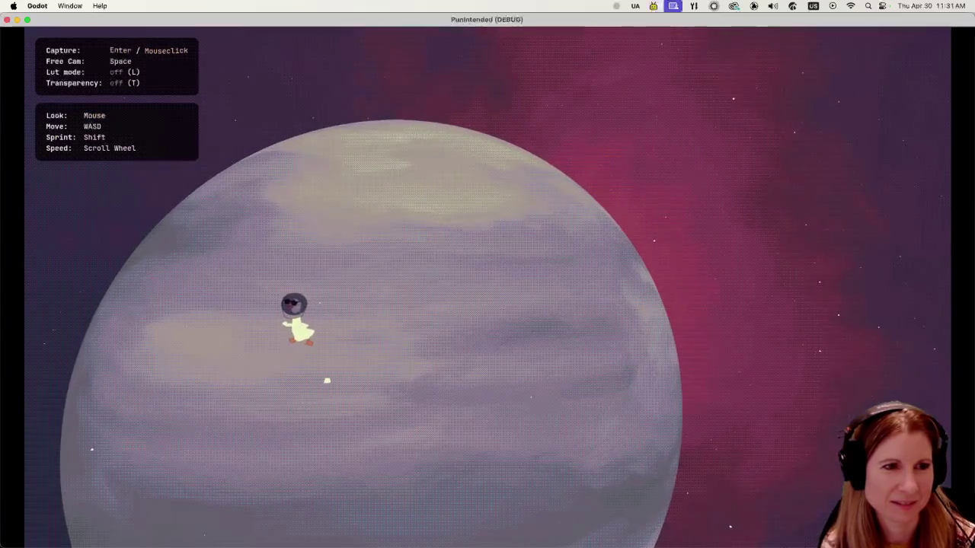
key(d)
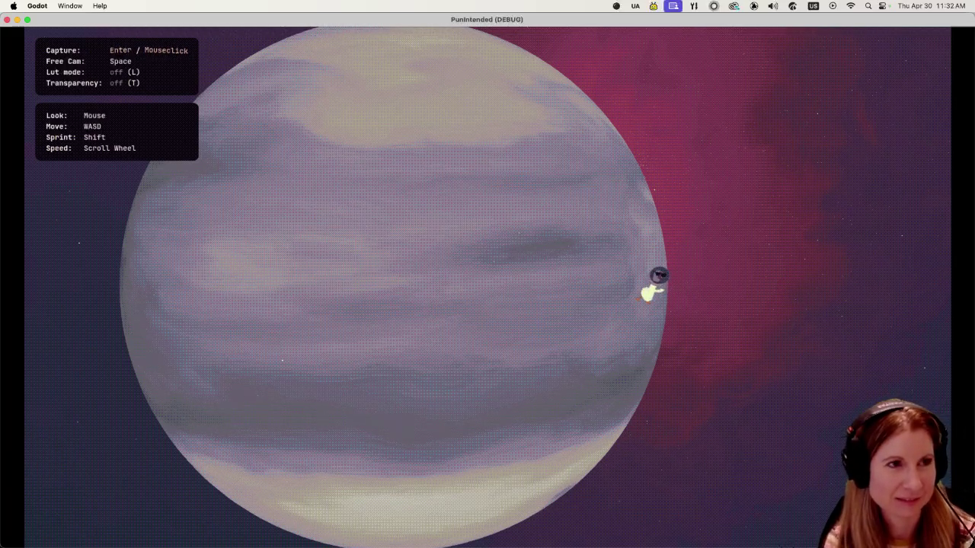
key(super+q)
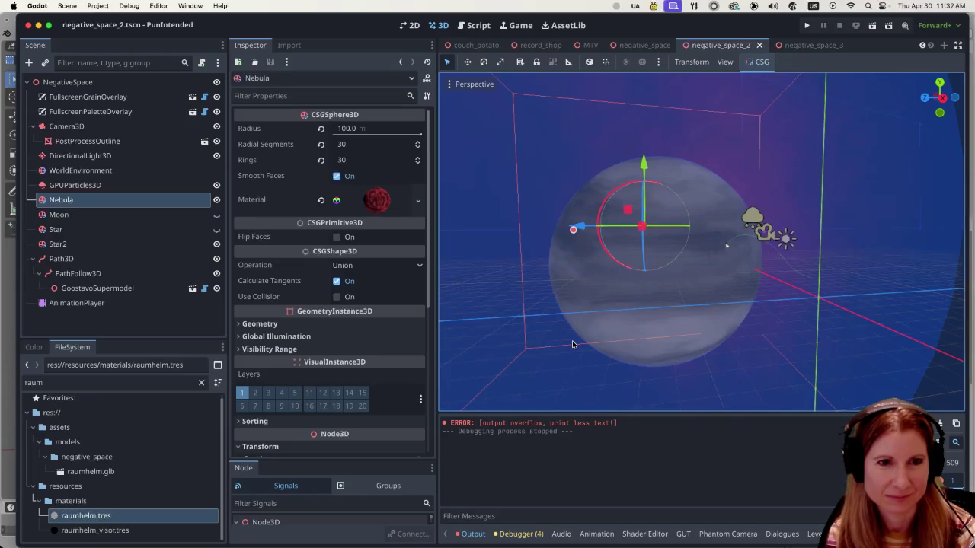
- Quick-open shadow_boxing.tscn by searching 'shad'
key(super+shift+o)
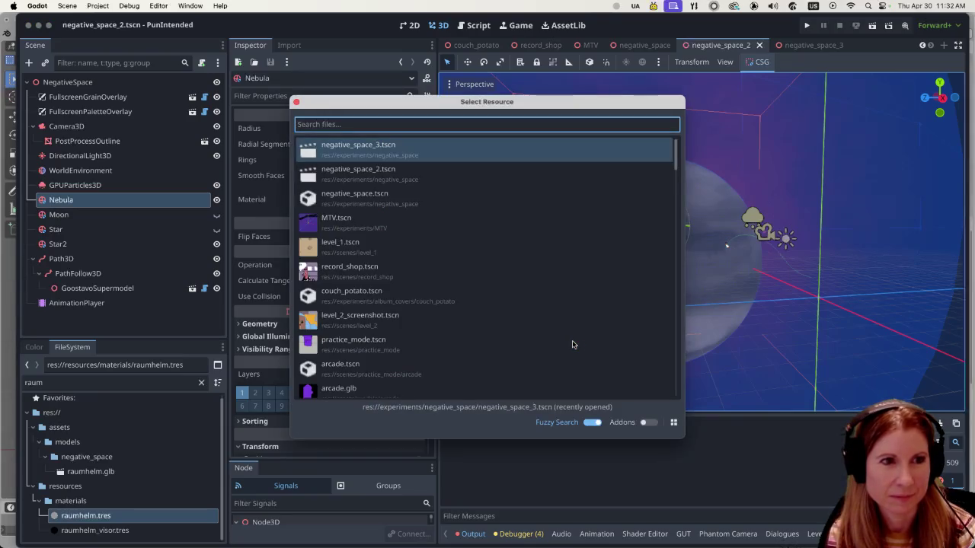
text(shad)
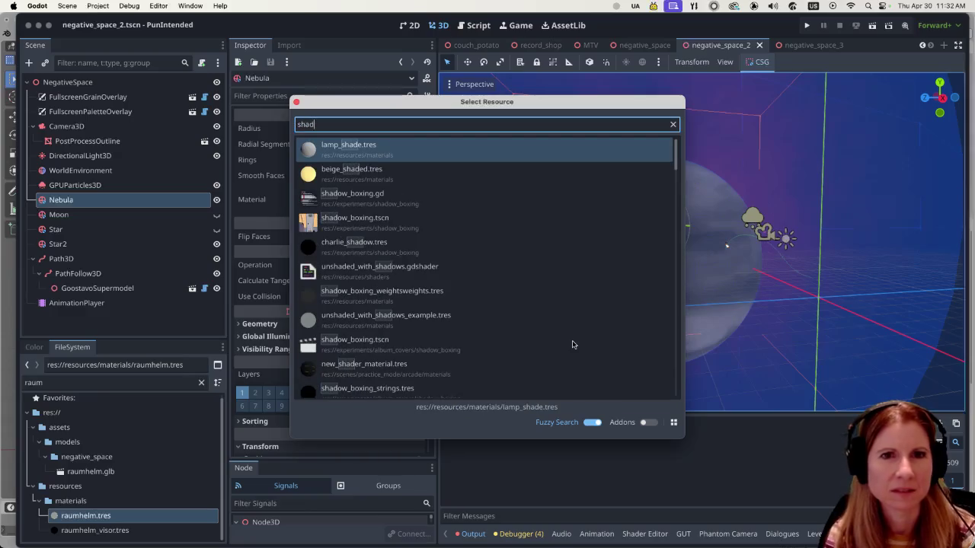
click(487, 221)
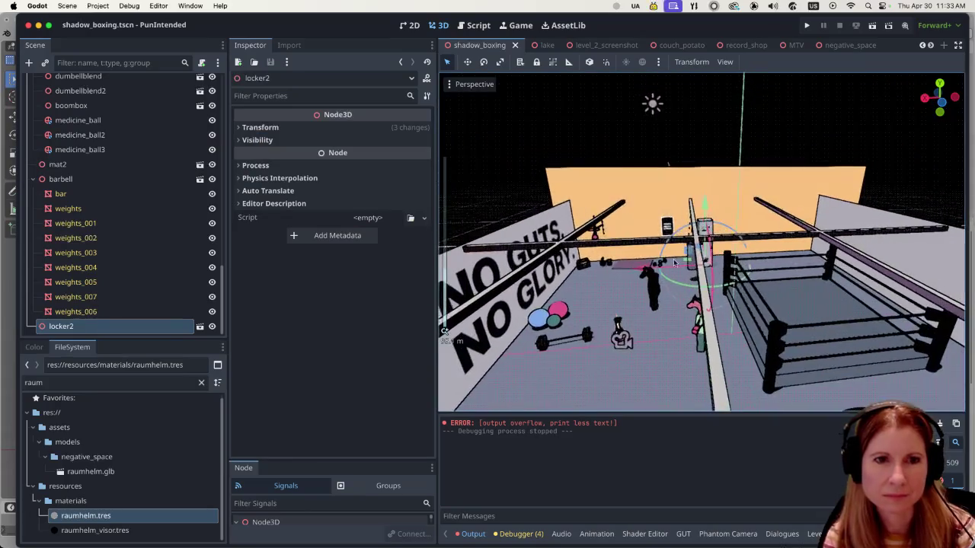
scroll(643, 314, down, 2)
scroll(640, 297, down, 2)
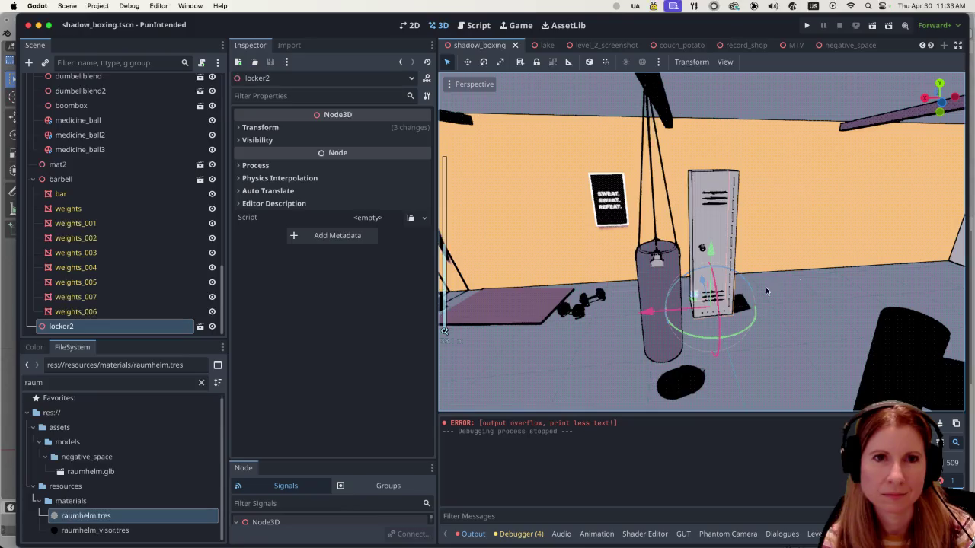
- Glance at the record_shop scene, then return to shadow_boxing and zoom around the gym
click(740, 46)
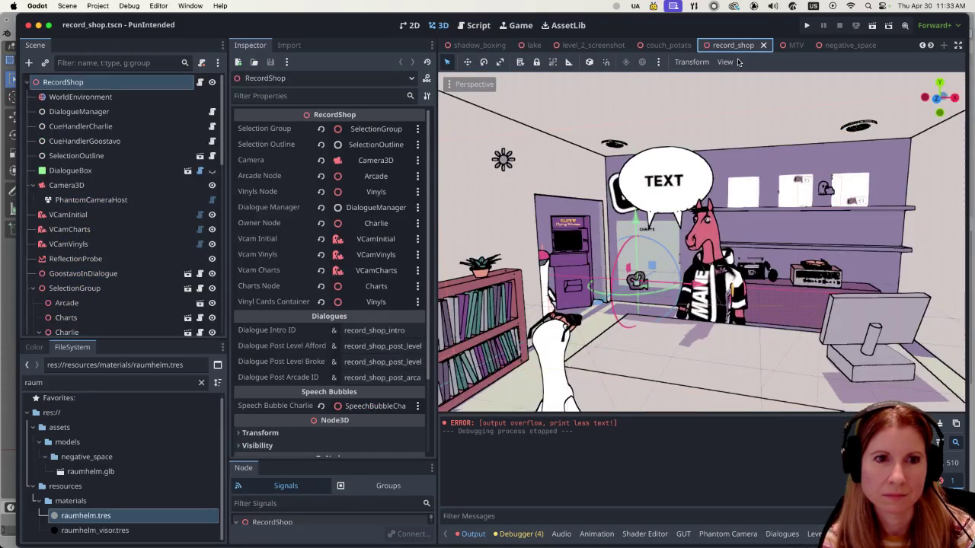
scroll(789, 274, up, 3)
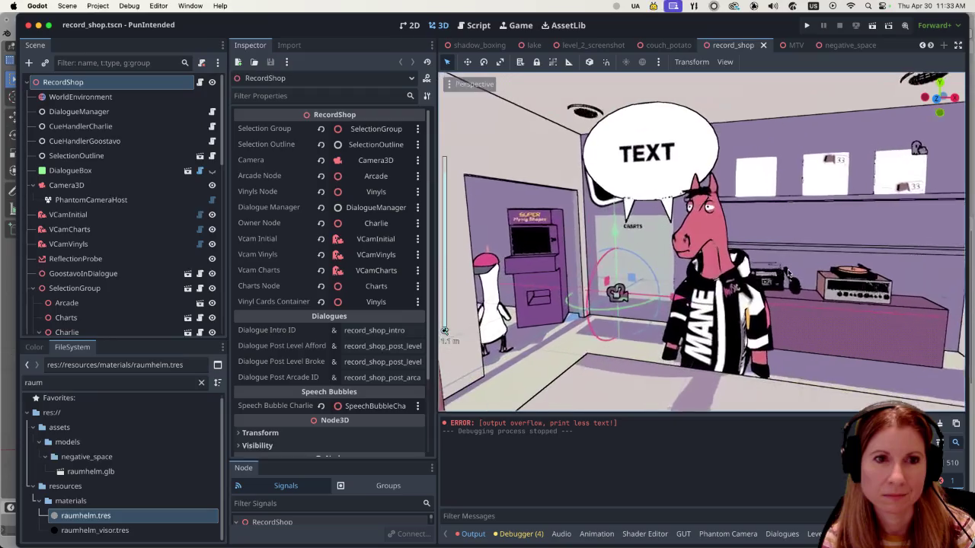
scroll(784, 267, down, 3)
scroll(769, 249, up, 4)
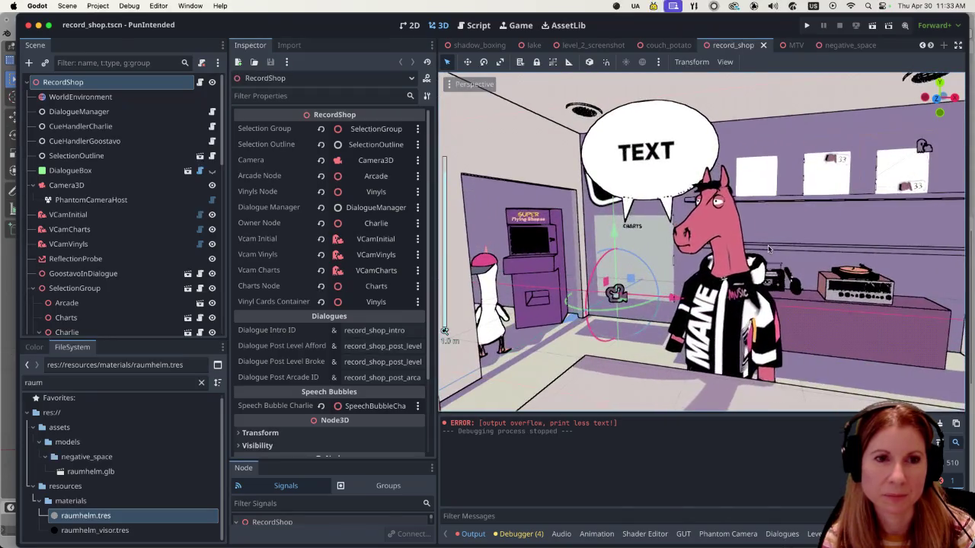
scroll(769, 249, down, 4)
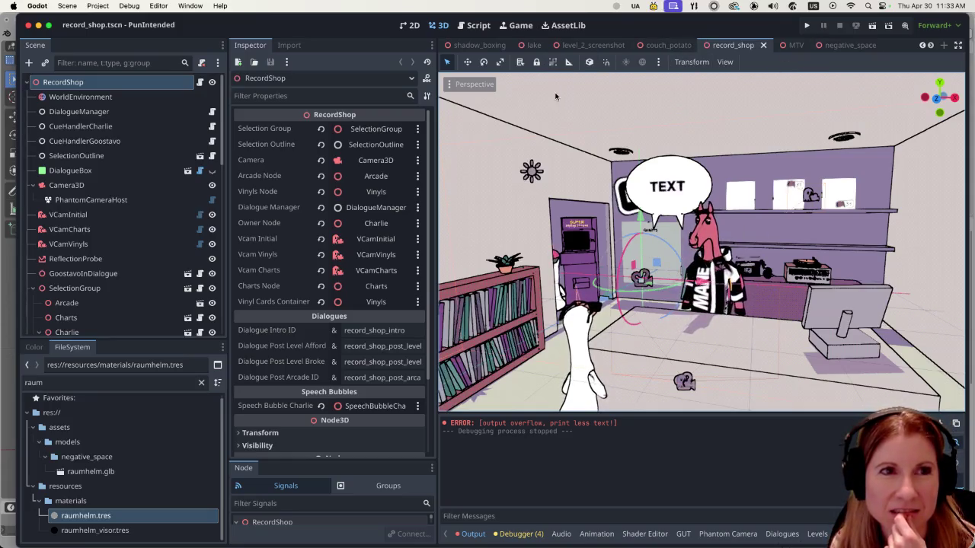
click(479, 45)
scroll(696, 341, down, 10)
scroll(652, 330, up, 6)
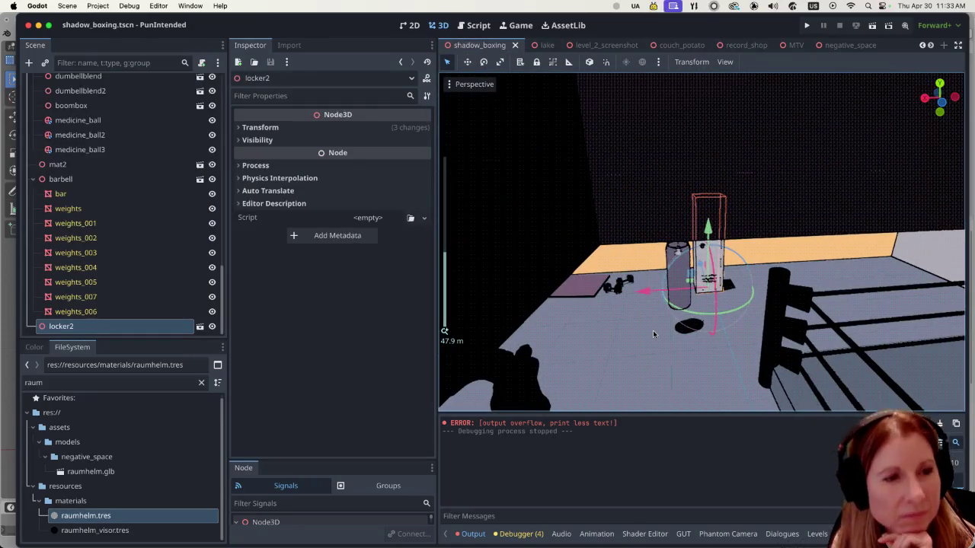
scroll(653, 331, up, 5)
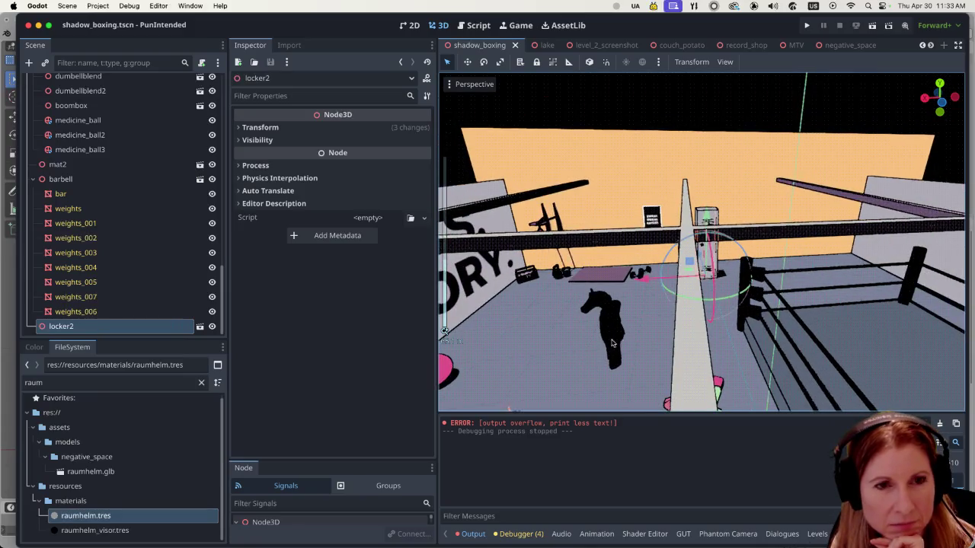
scroll(612, 343, down, 5)
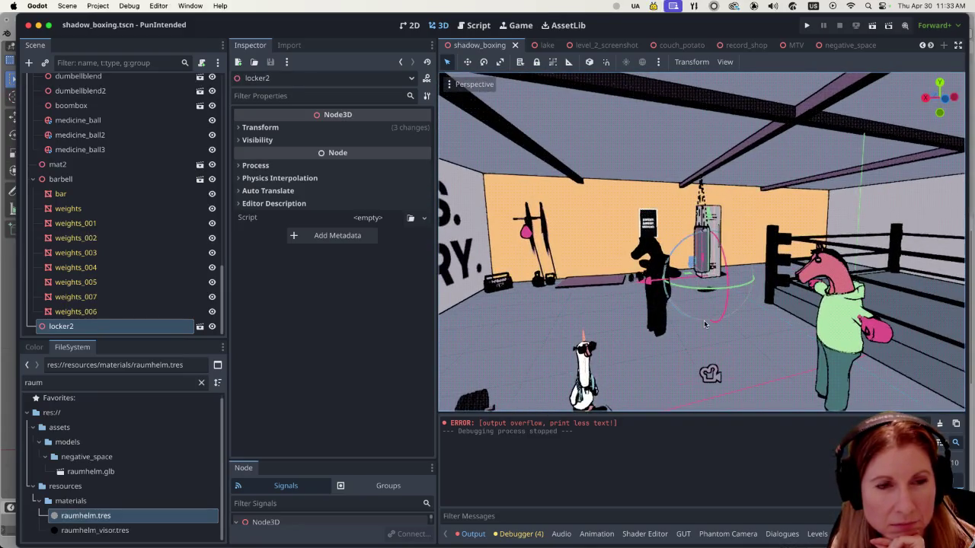
scroll(568, 305, up, 3)
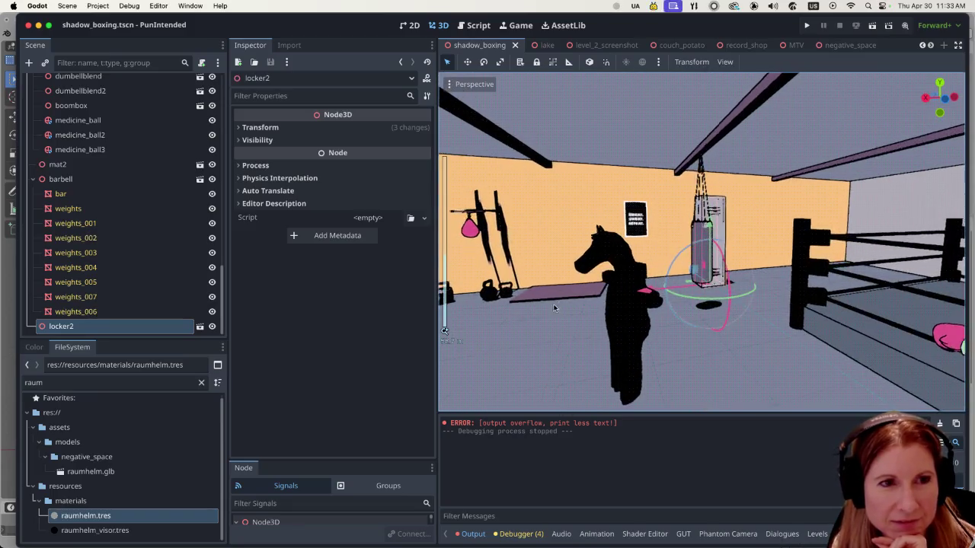
scroll(553, 308, down, 5)
scroll(622, 313, up, 5)
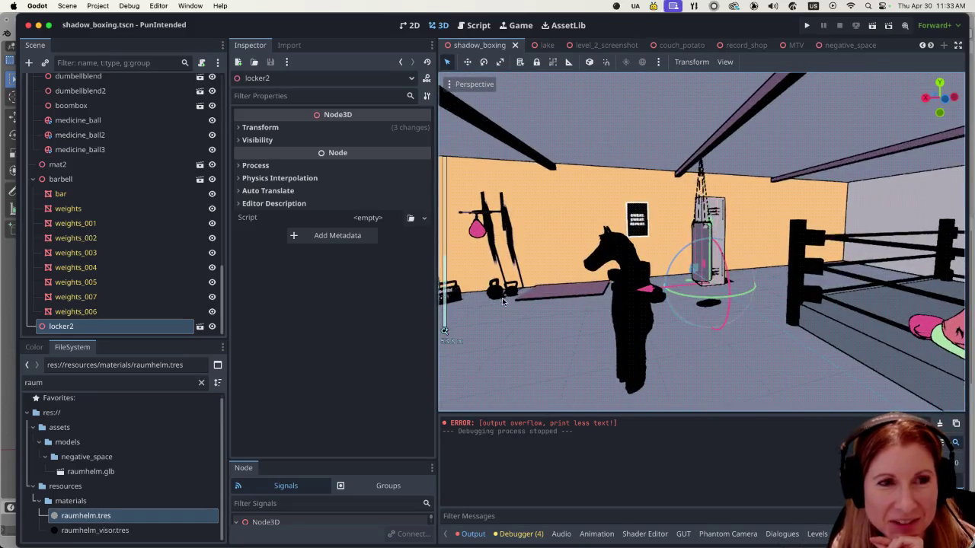
scroll(500, 302, left, 10)
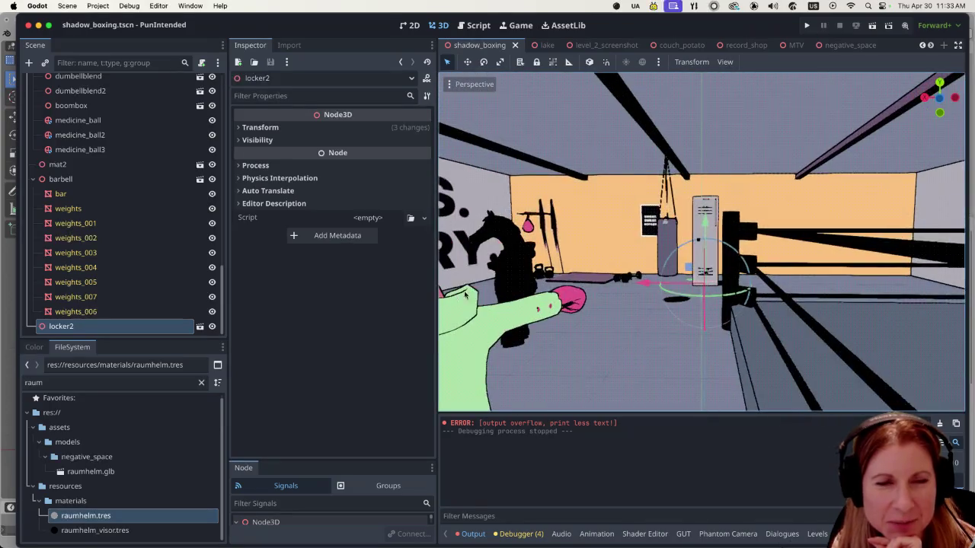
scroll(460, 295, down, 5)
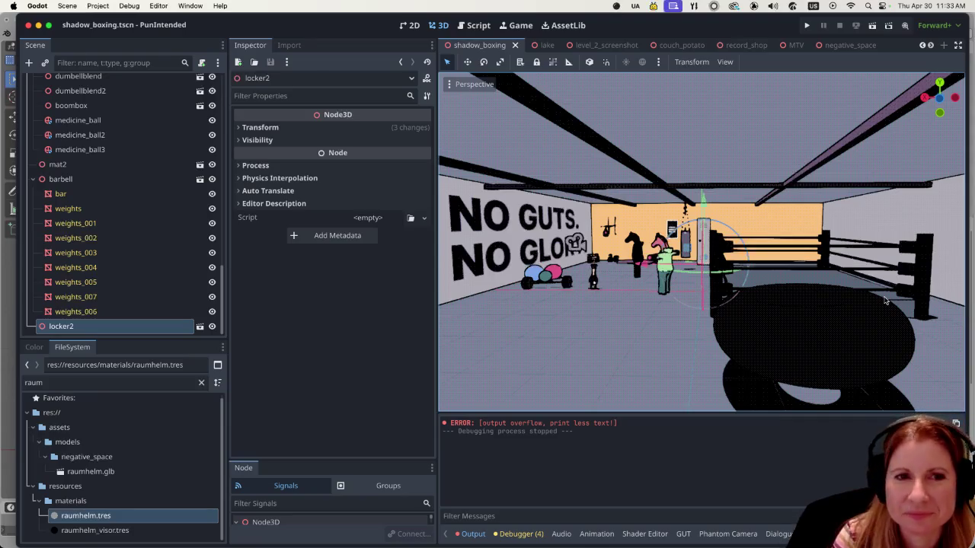
scroll(662, 320, up, 5)
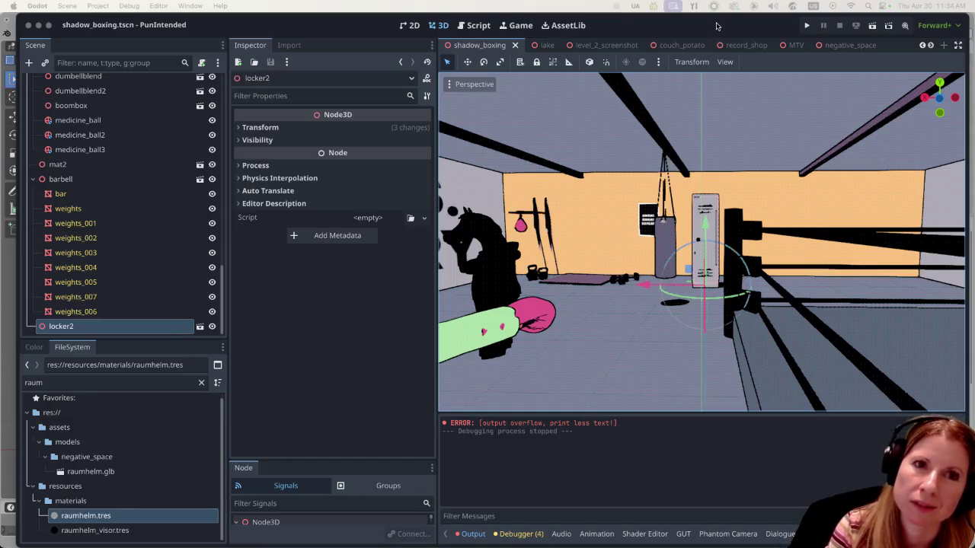
- Orbit to the locker beside the punching bag and select locker2
click(642, 291)
scroll(641, 289, up, 5)
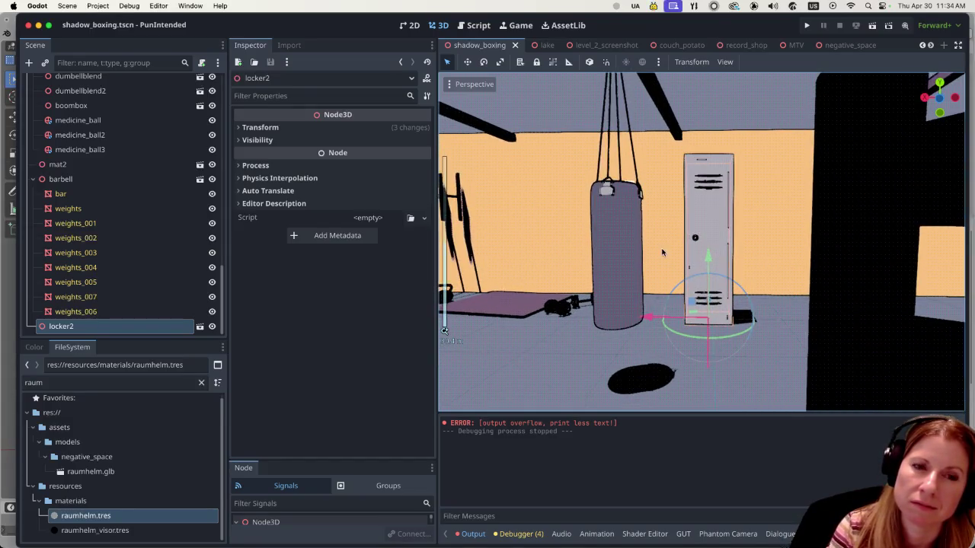
drag(725, 245, 672, 242)
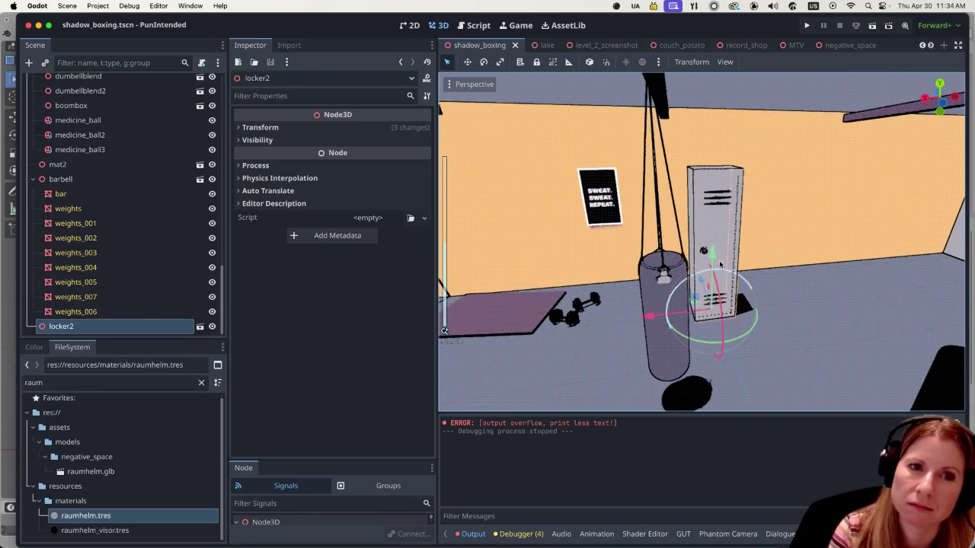
click(130, 326)
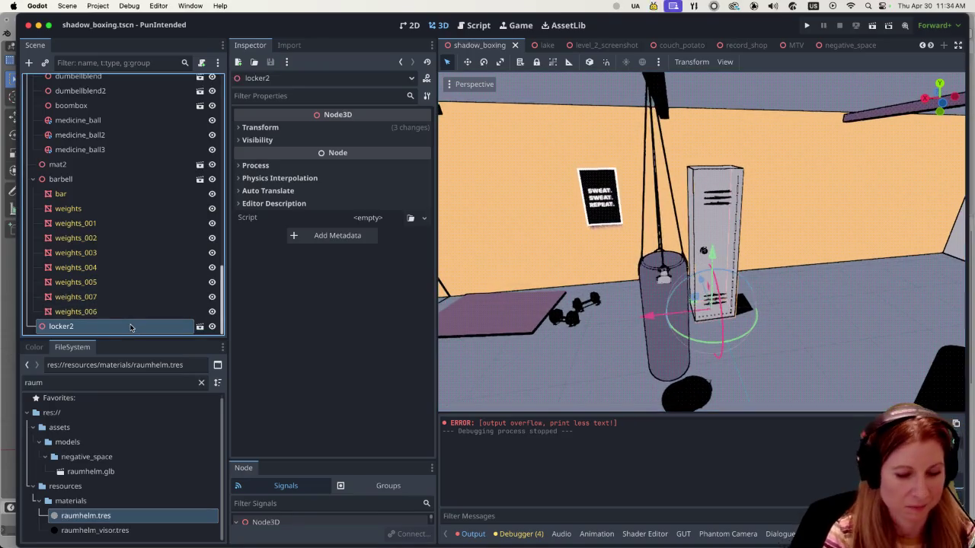
- Duplicate locker2 three times, sliding each copy right along X to form locker3–locker5
key(super+d)
key(g)
key(x)
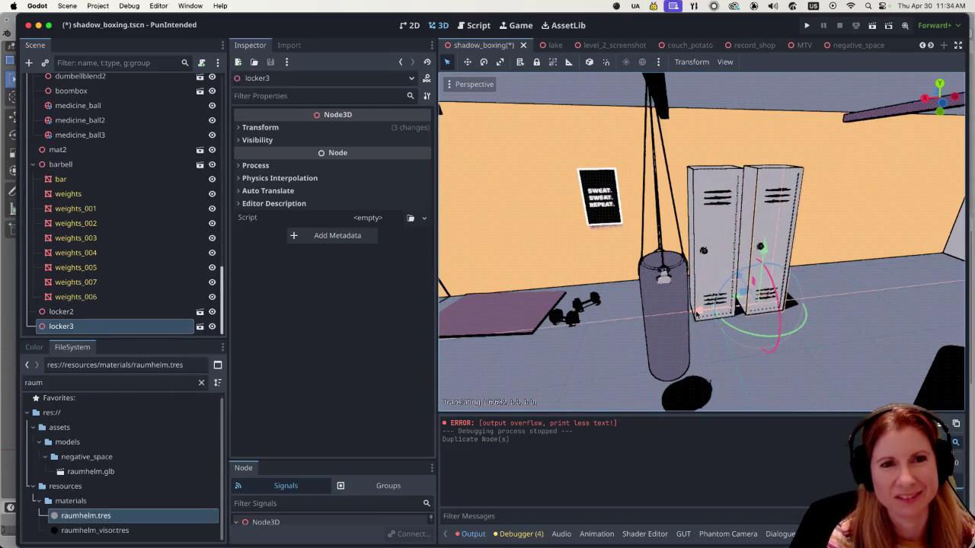
click(699, 311)
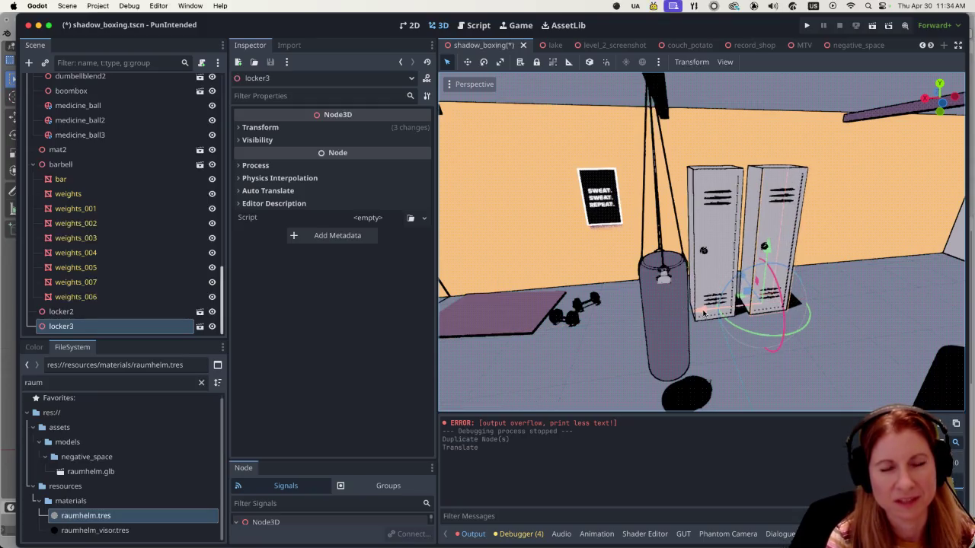
key(super+d)
drag(704, 312, 859, 339)
scroll(859, 340, up, 5)
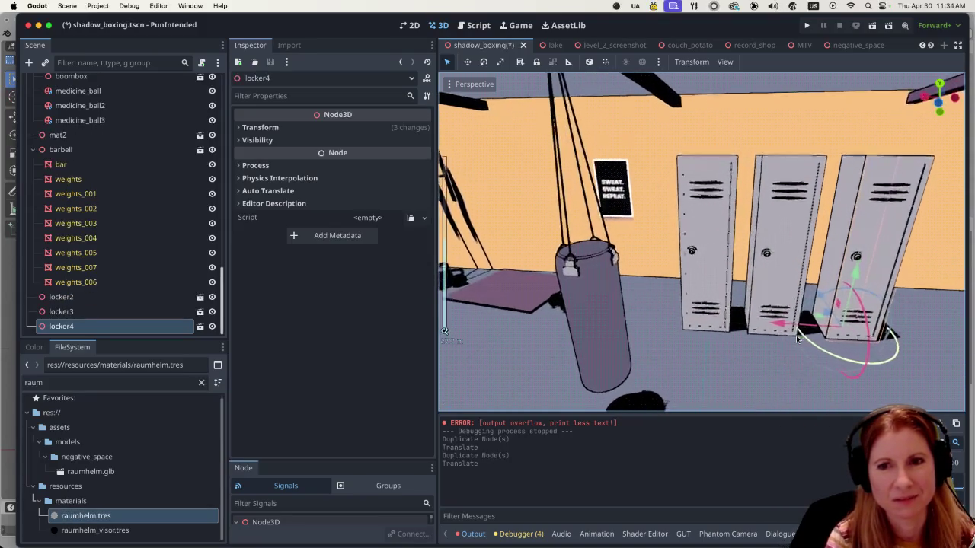
scroll(792, 318, right, 3)
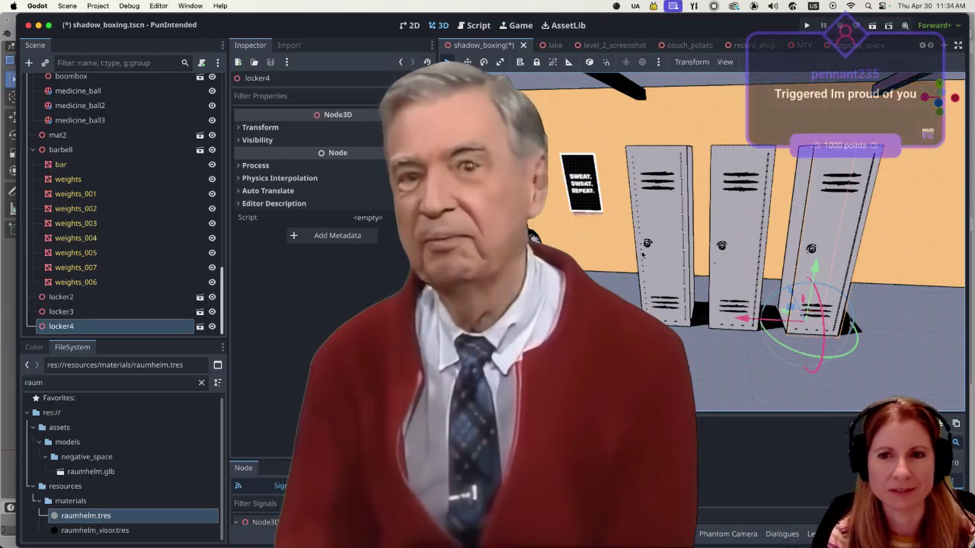
mouse_move(651, 313)
mouse_down()
mouse_move(624, 308)
mouse_move(648, 313)
mouse_up()
drag(777, 275, 794, 273)
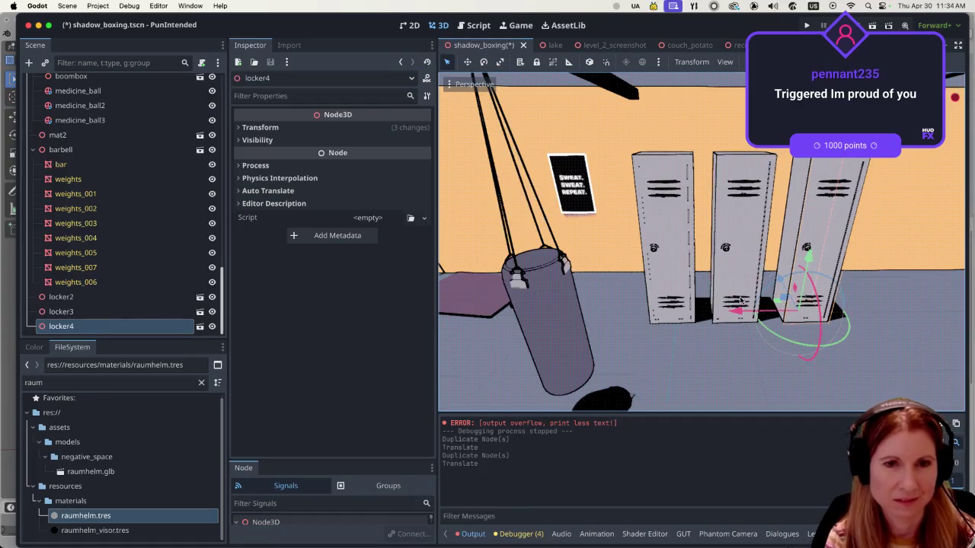
key(super+d)
mouse_move(774, 312)
mouse_down()
mouse_move(801, 308)
mouse_move(826, 355)
mouse_move(741, 388)
mouse_move(696, 329)
mouse_move(722, 319)
mouse_move(673, 309)
mouse_move(598, 342)
mouse_move(620, 340)
mouse_up()
shift+click(712, 268)
- Select locker2–locker5 together and move them about 0.287 units along Z against the back wall
mouse_move(684, 343)
mouse_down()
mouse_move(700, 348)
mouse_move(705, 374)
mouse_move(664, 296)
mouse_move(638, 322)
mouse_up()
shift+click(636, 216)
shift+click(528, 288)
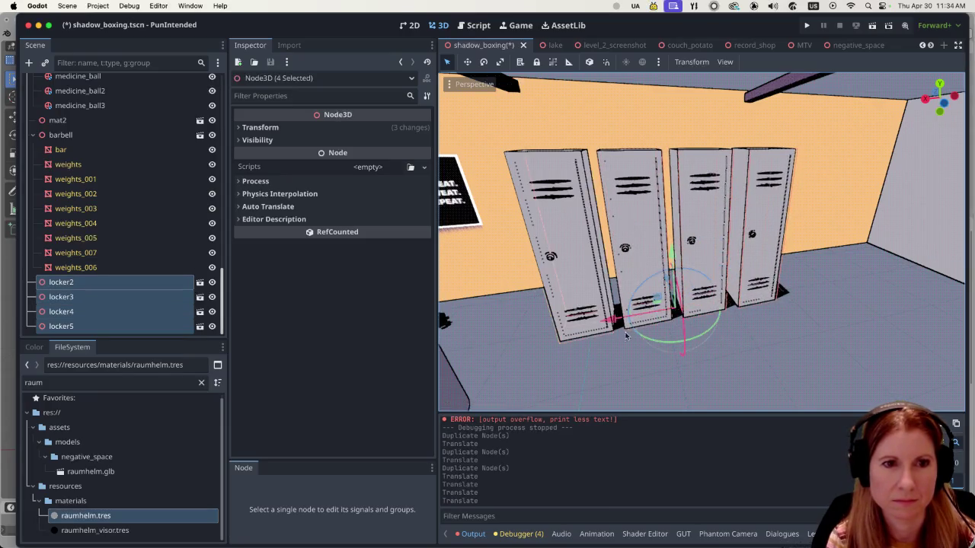
mouse_move(675, 298)
mouse_down()
mouse_move(661, 262)
mouse_move(502, 318)
mouse_up()
scroll(680, 304, left, 5)
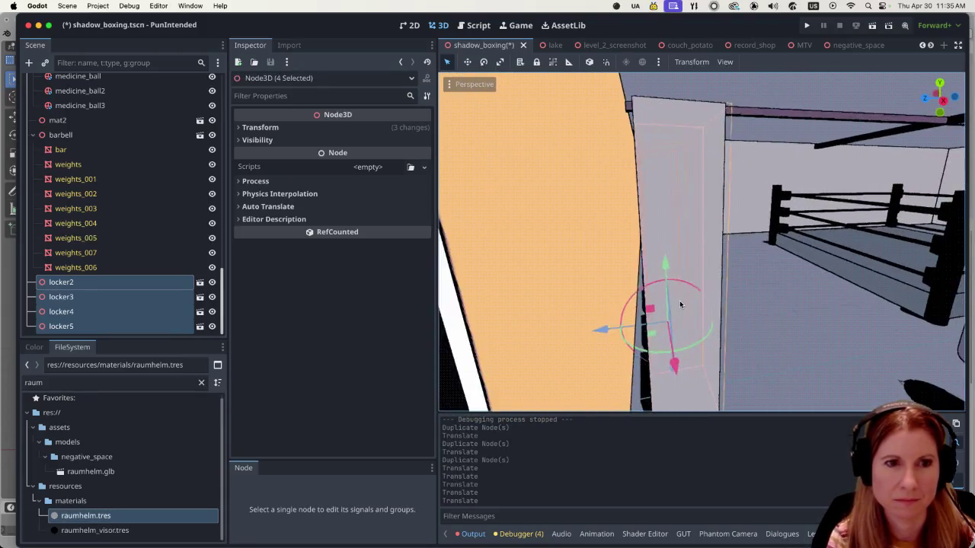
scroll(680, 304, left, 5)
drag(602, 339, 597, 337)
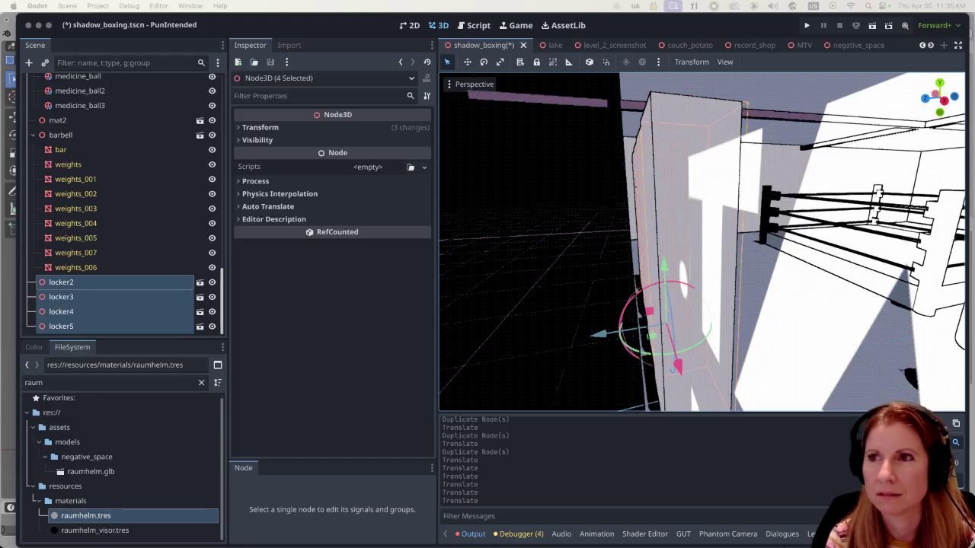
- Switch to the browser, page through Bear & Breakfast.pdf, then open the Warlands EN - Pitch Deck.pdf tab
key(super+Tab)
scroll(352, 249, up, 20)
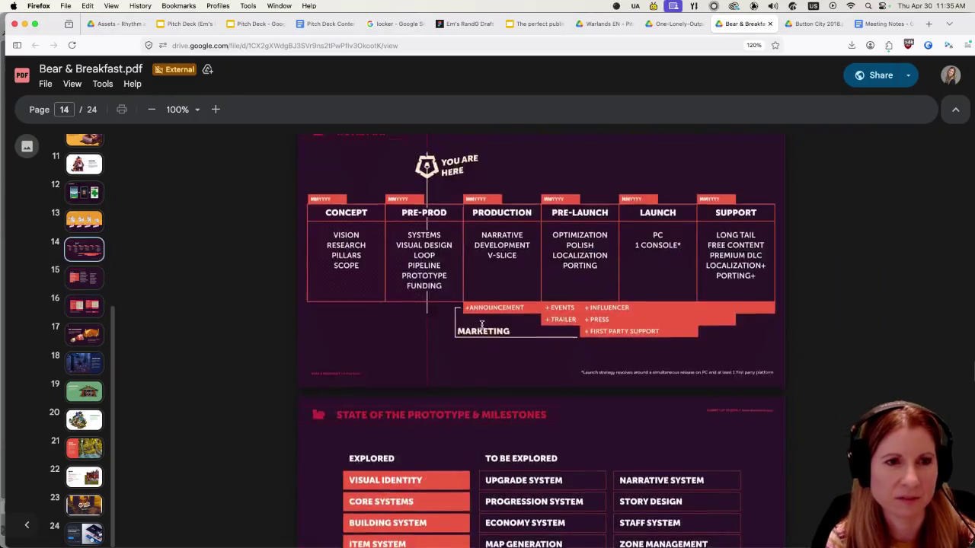
scroll(593, 320, up, 20)
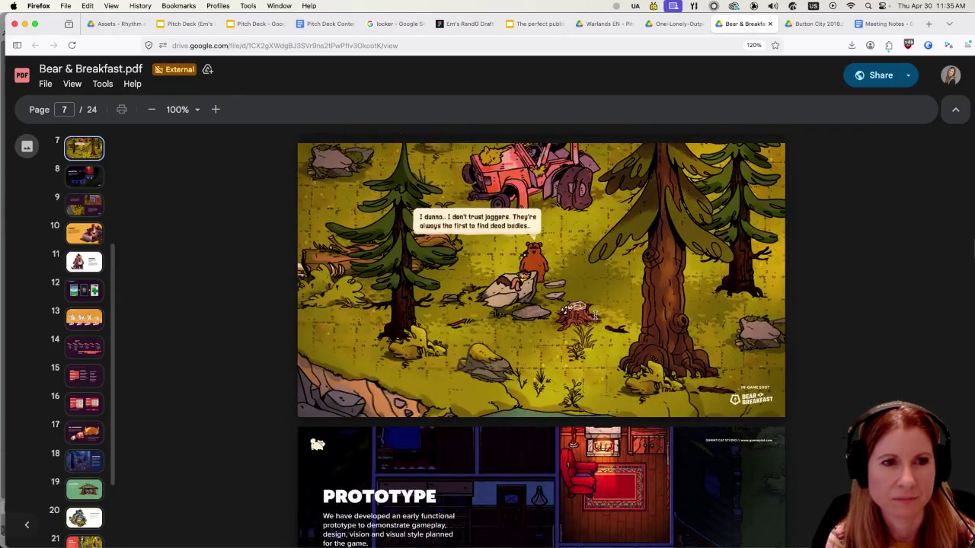
scroll(586, 308, up, 2)
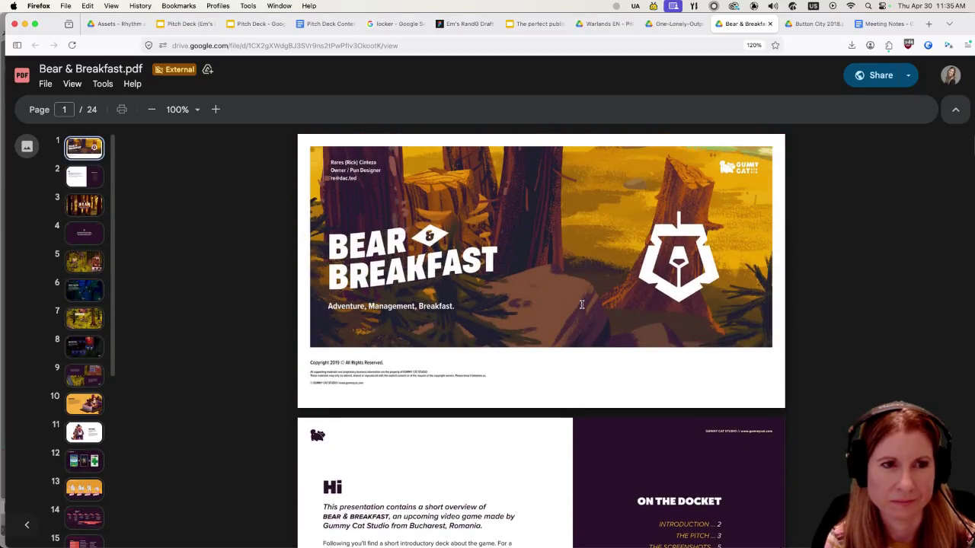
scroll(581, 305, down, 6)
scroll(587, 305, down, 12)
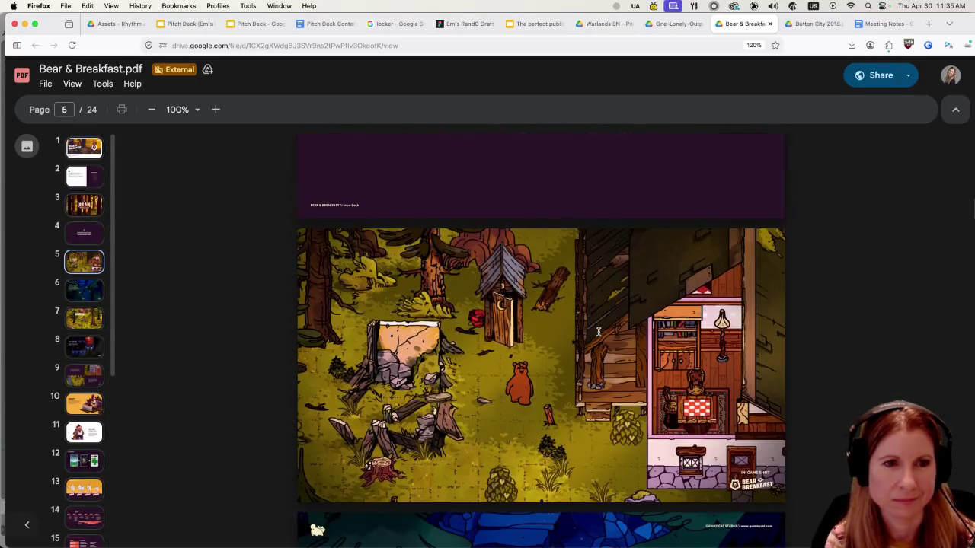
scroll(638, 358, down, 5)
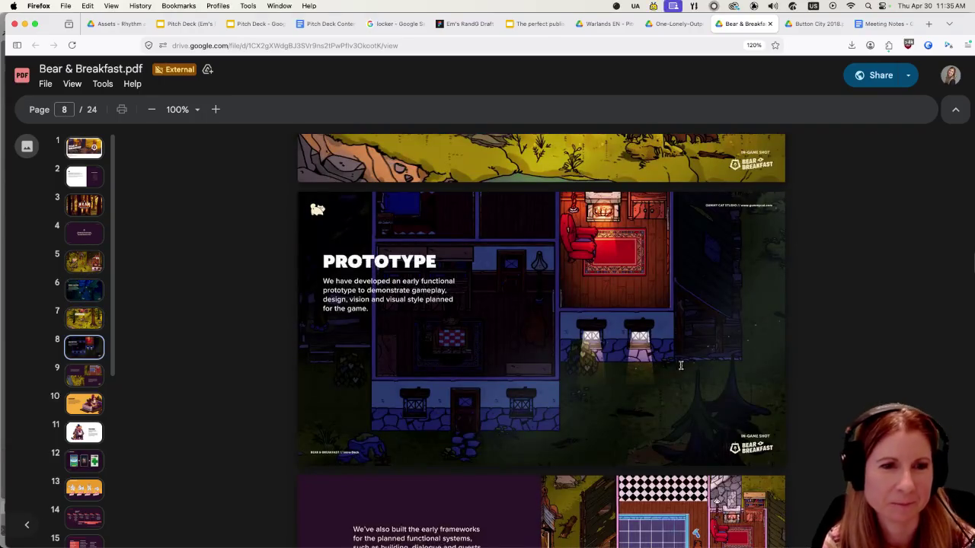
scroll(837, 359, down, 3)
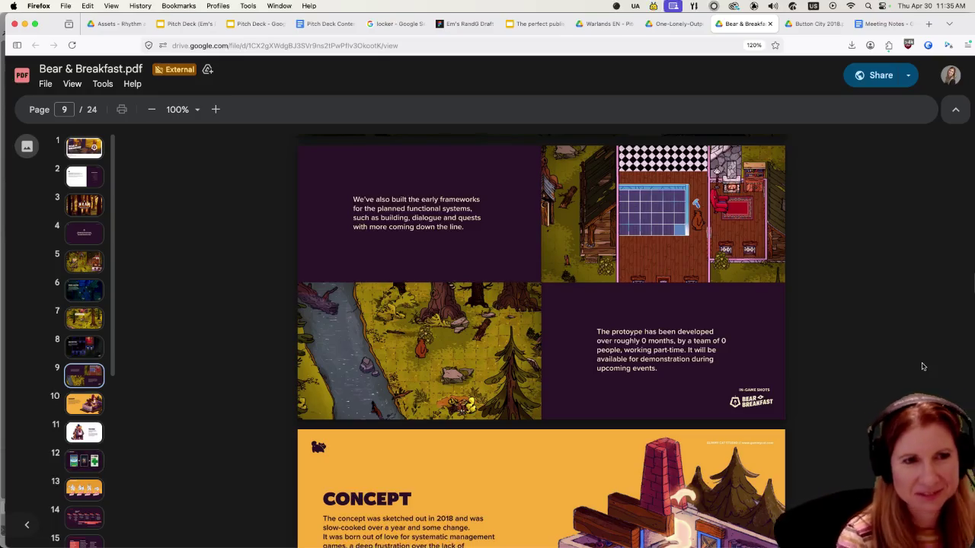
scroll(918, 341, down, 5)
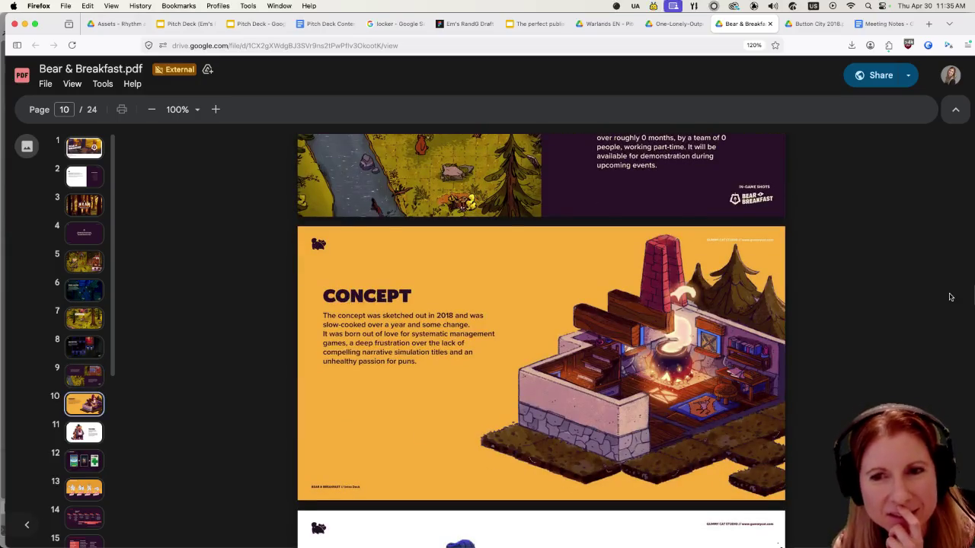
scroll(944, 295, down, 5)
scroll(918, 301, up, 20)
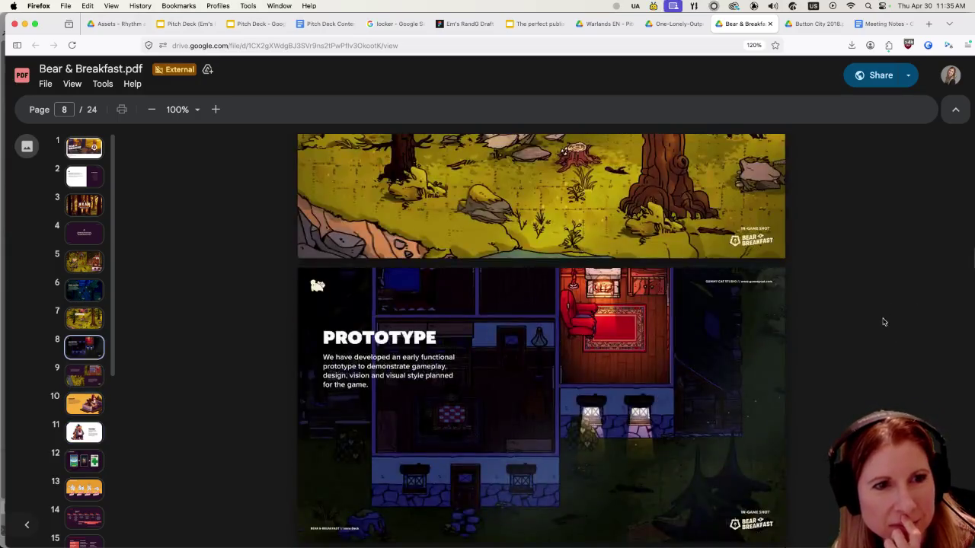
scroll(883, 320, up, 15)
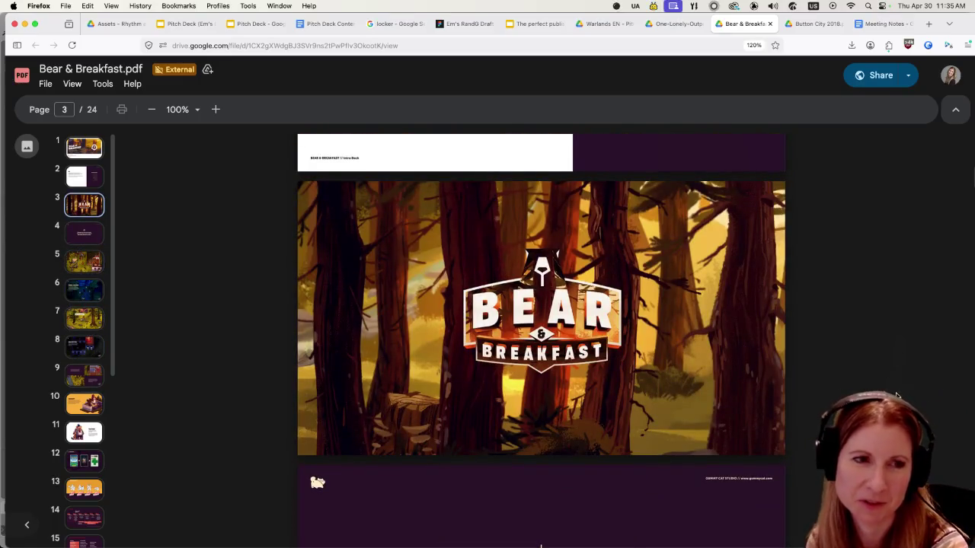
scroll(897, 395, down, 3)
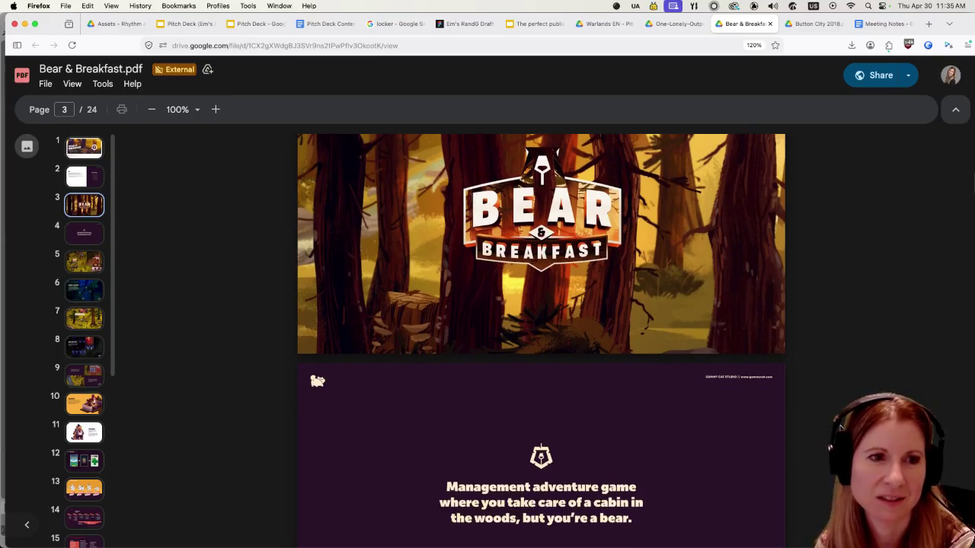
scroll(541, 341, up, 4)
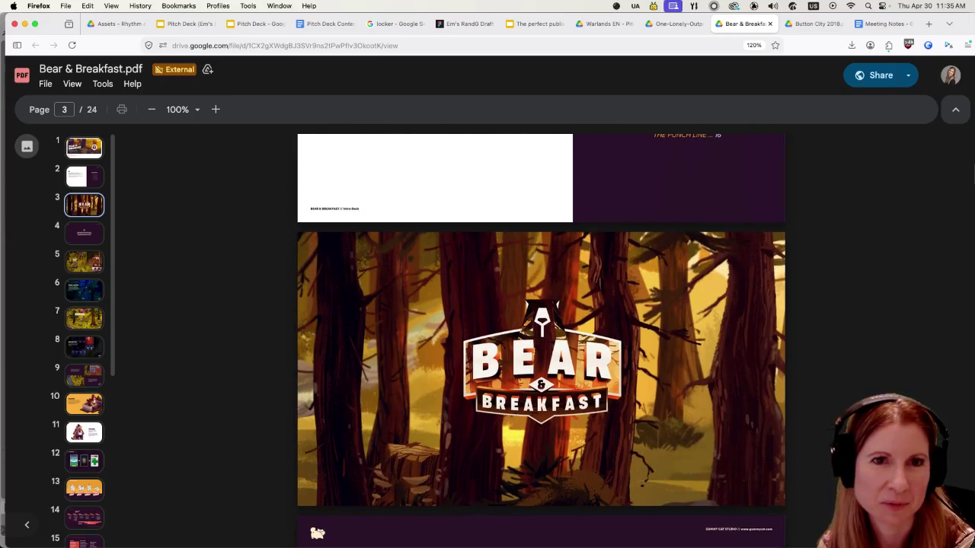
scroll(540, 341, up, 15)
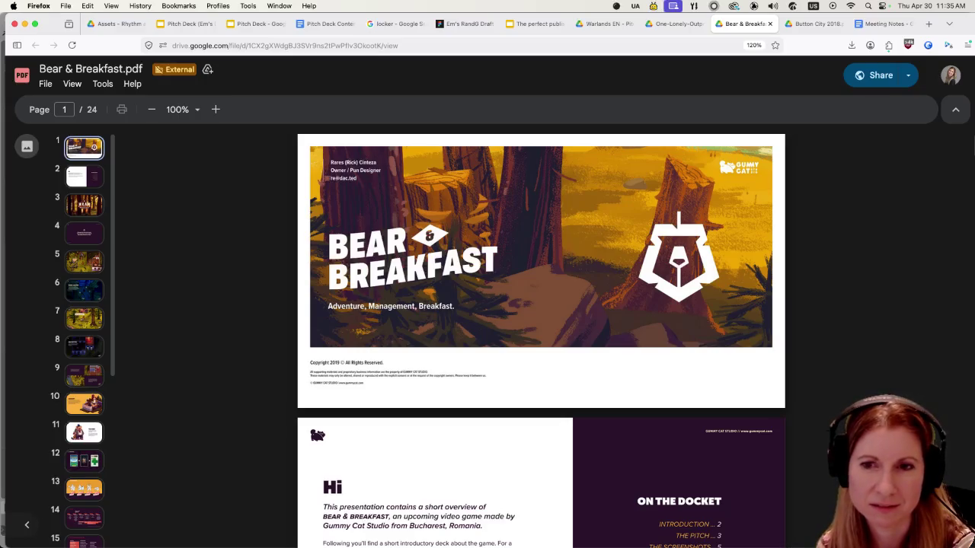
scroll(541, 341, down, 12)
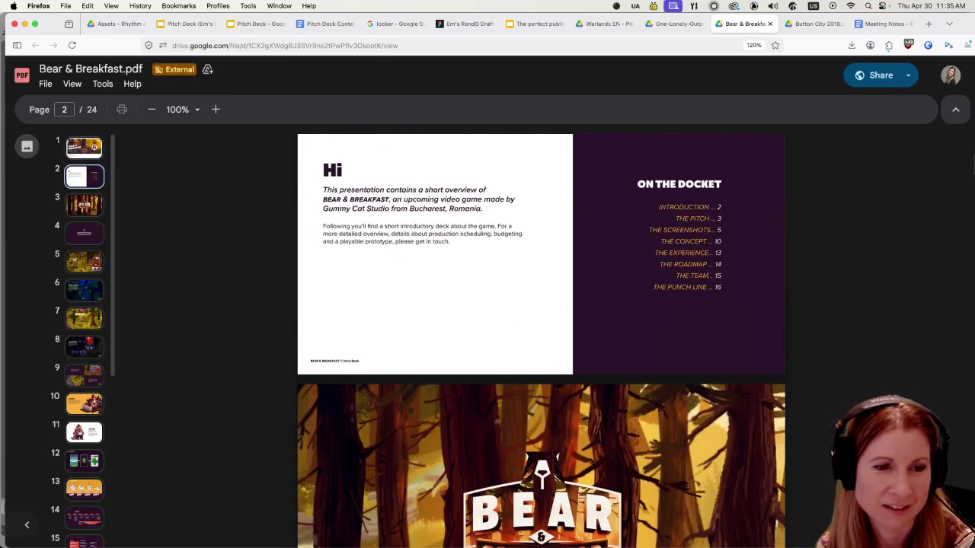
scroll(541, 341, down, 10)
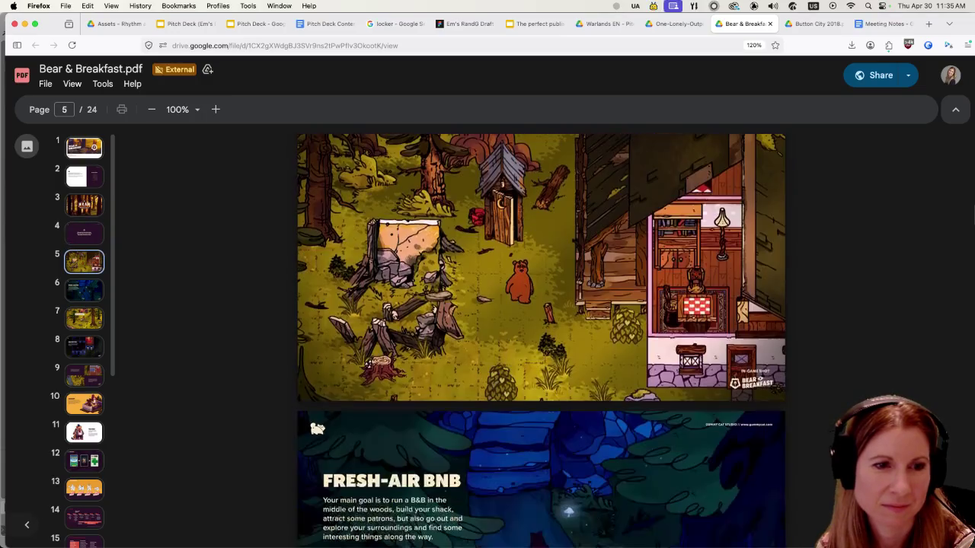
scroll(864, 397, down, 10)
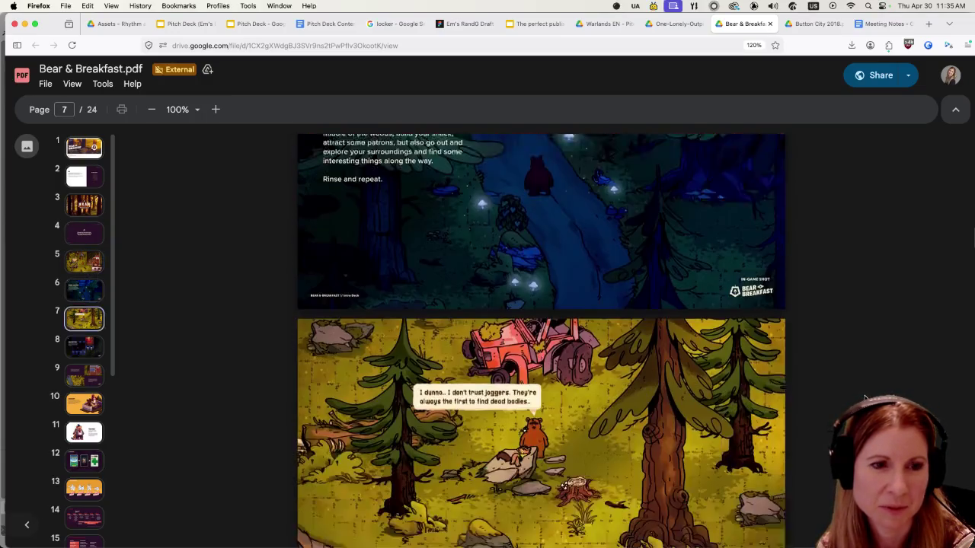
scroll(864, 397, down, 3)
scroll(864, 397, down, 20)
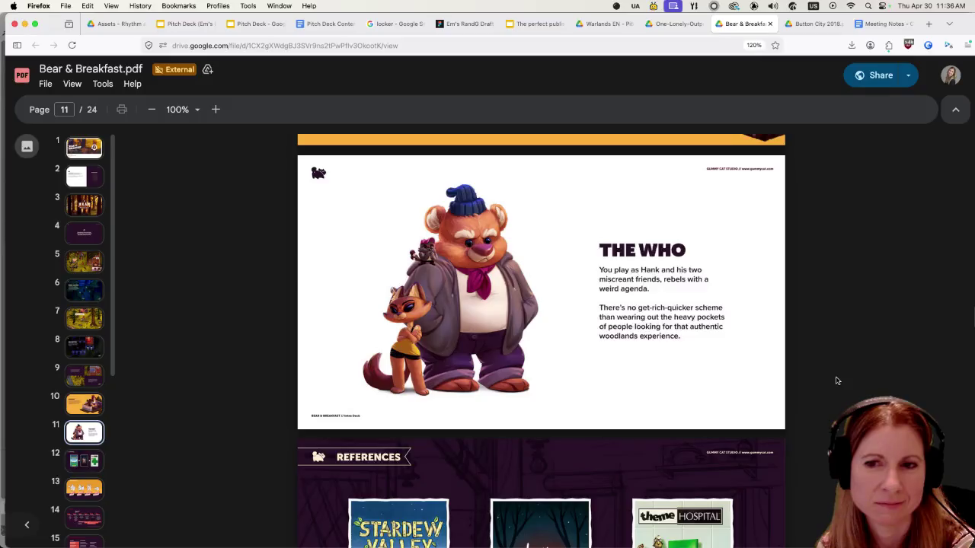
scroll(836, 379, down, 9)
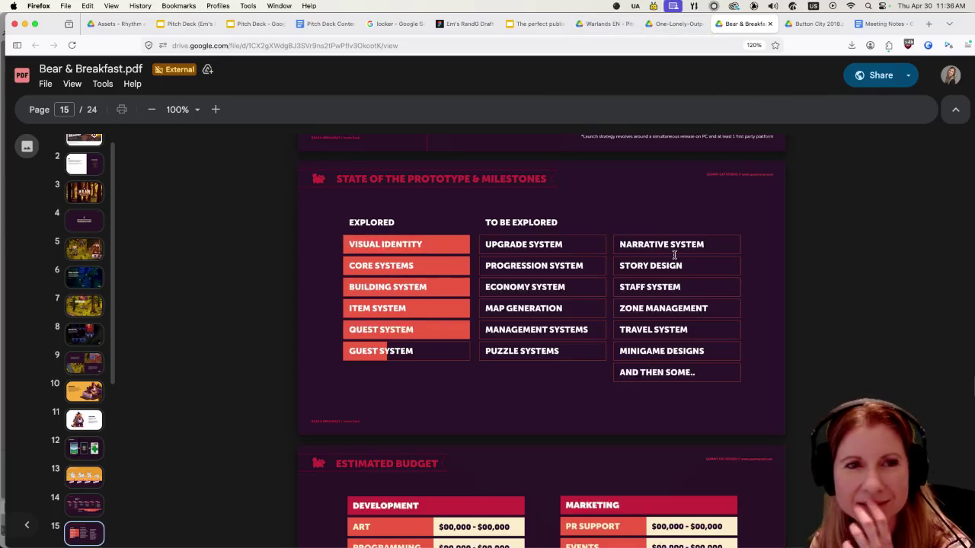
scroll(704, 351, down, 5)
scroll(703, 335, up, 15)
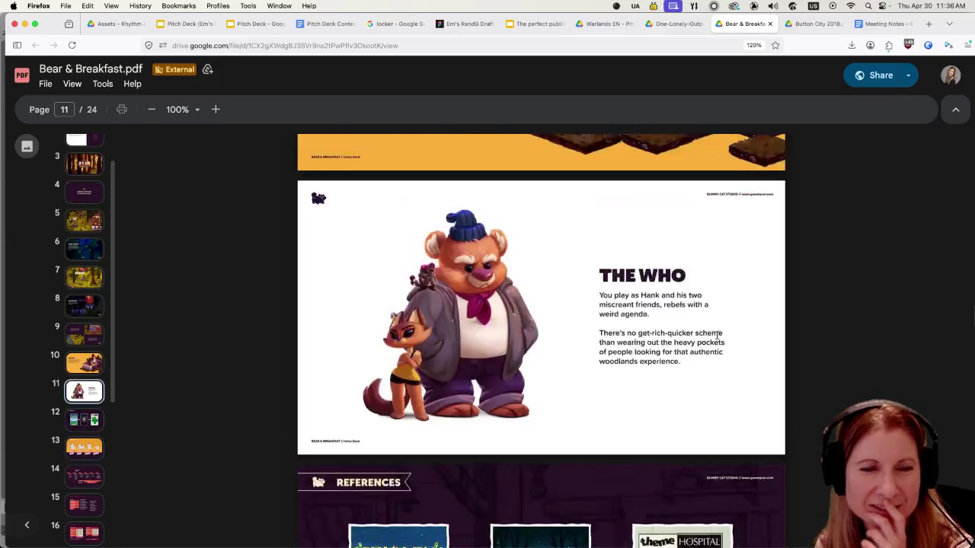
scroll(718, 335, up, 10)
click(607, 23)
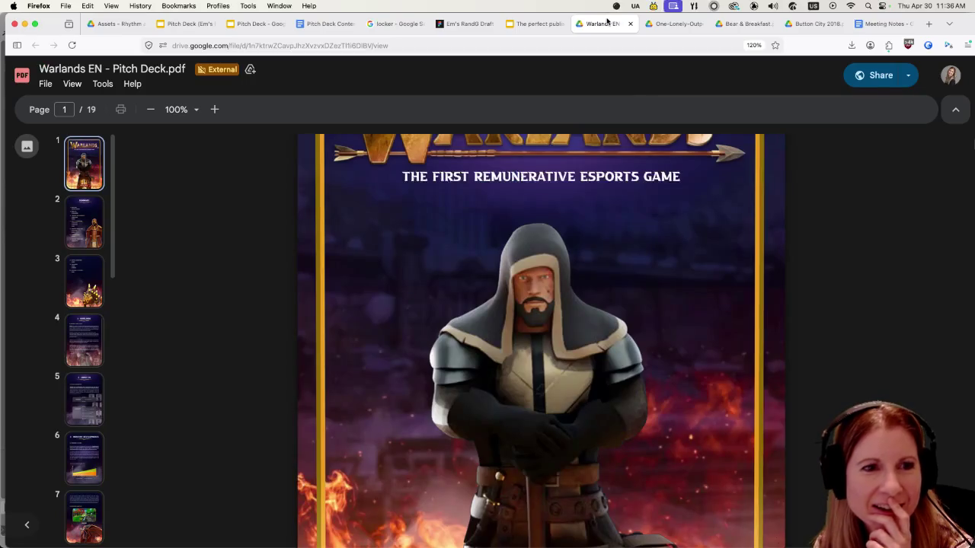
- Page through the 14-page One-Lonely-Outpost-Pitch-Deck.pdf, then open the Button City 2018.pdf tab
click(673, 24)
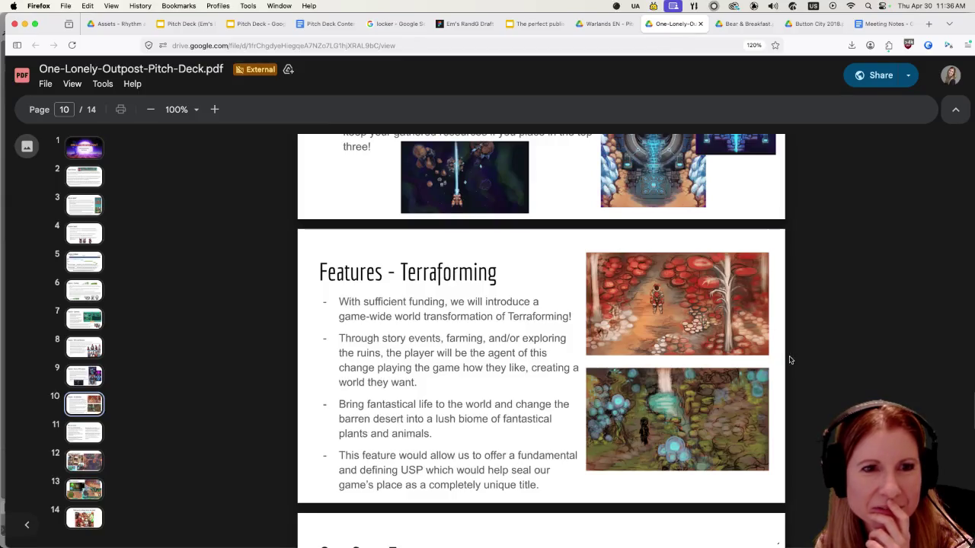
scroll(758, 324, up, 8)
scroll(759, 324, up, 15)
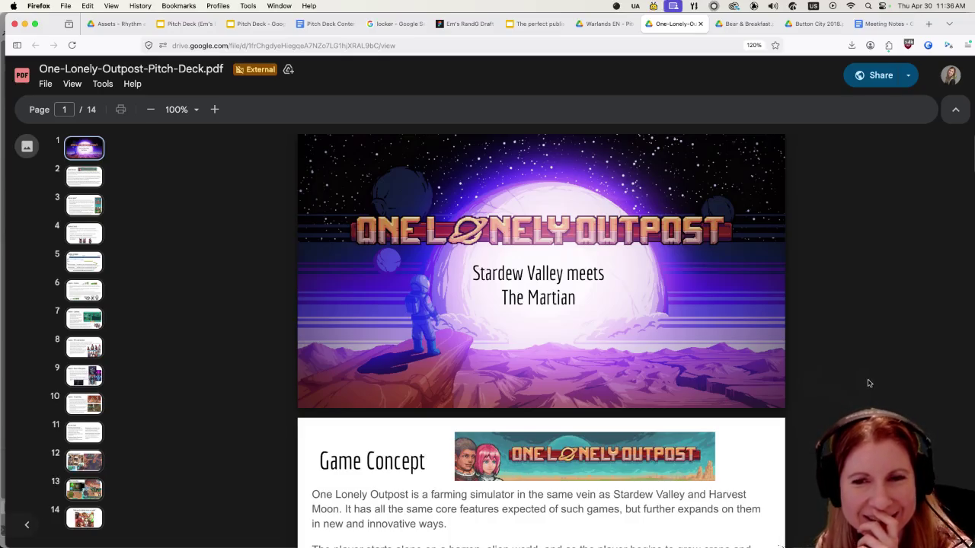
scroll(835, 394, down, 6)
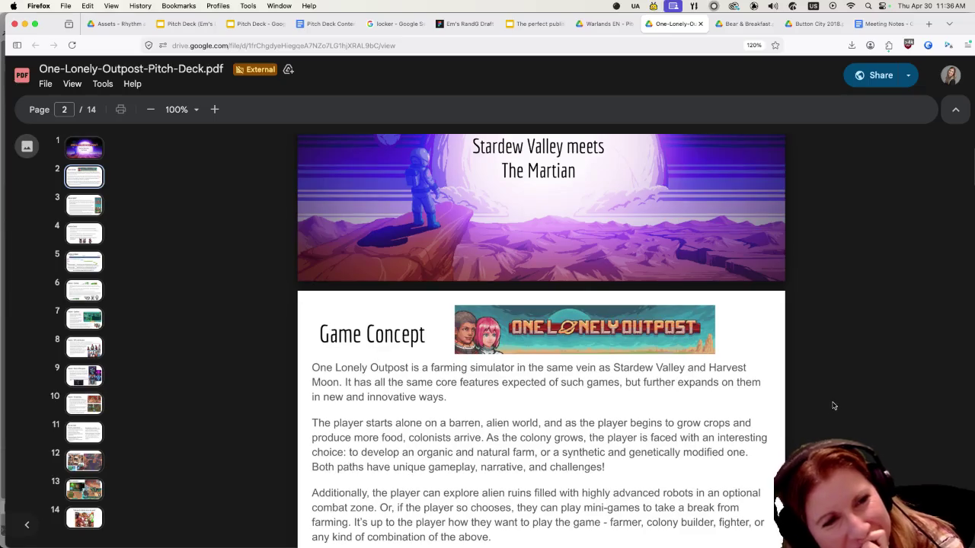
scroll(834, 406, down, 8)
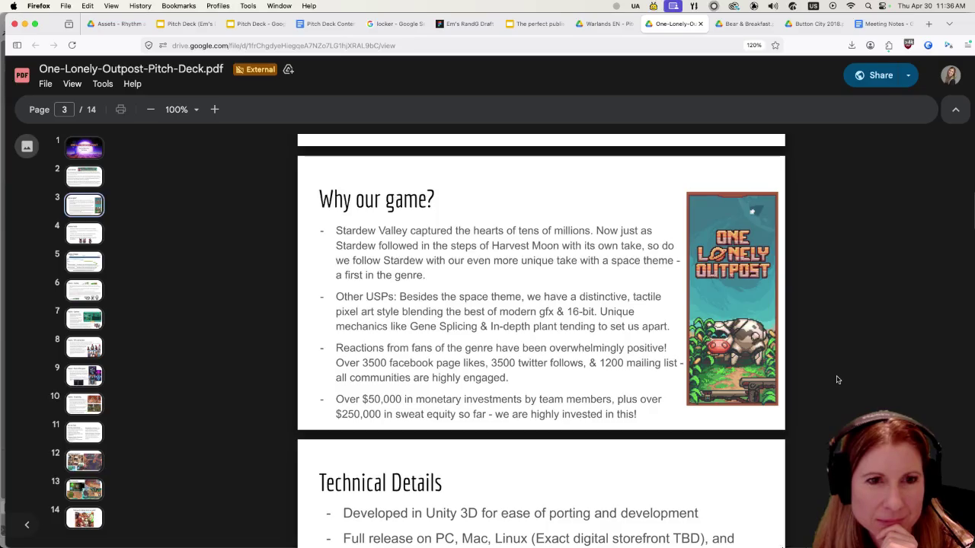
scroll(836, 379, down, 10)
scroll(836, 381, up, 1)
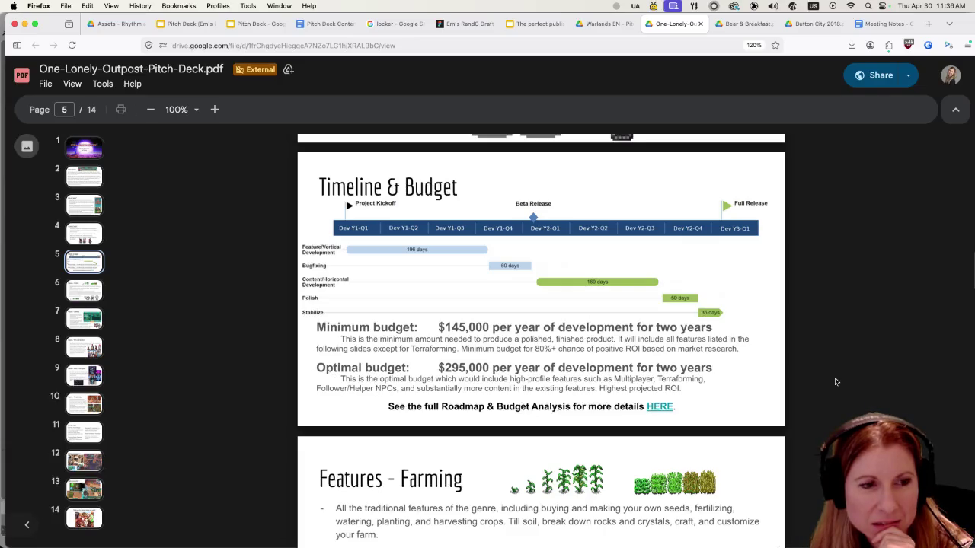
scroll(835, 381, down, 4)
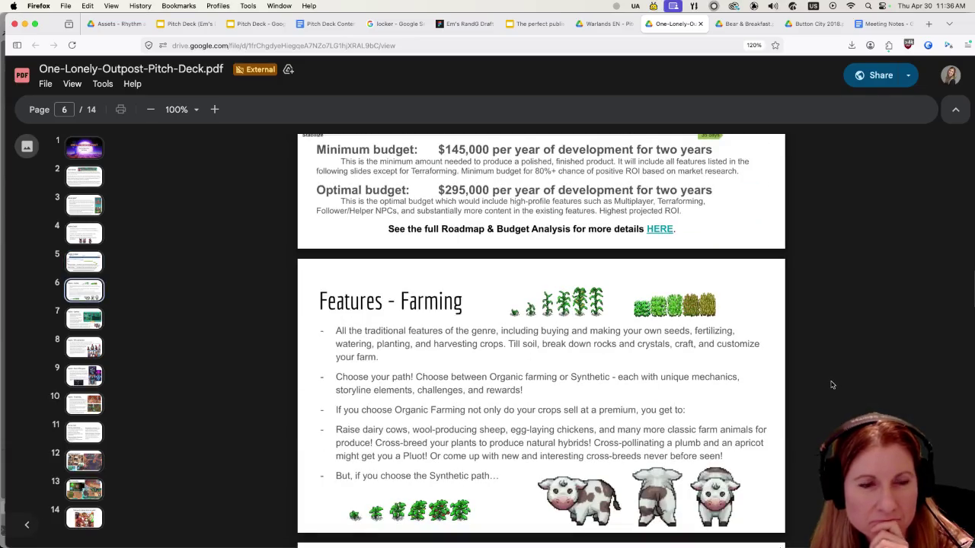
scroll(832, 385, down, 5)
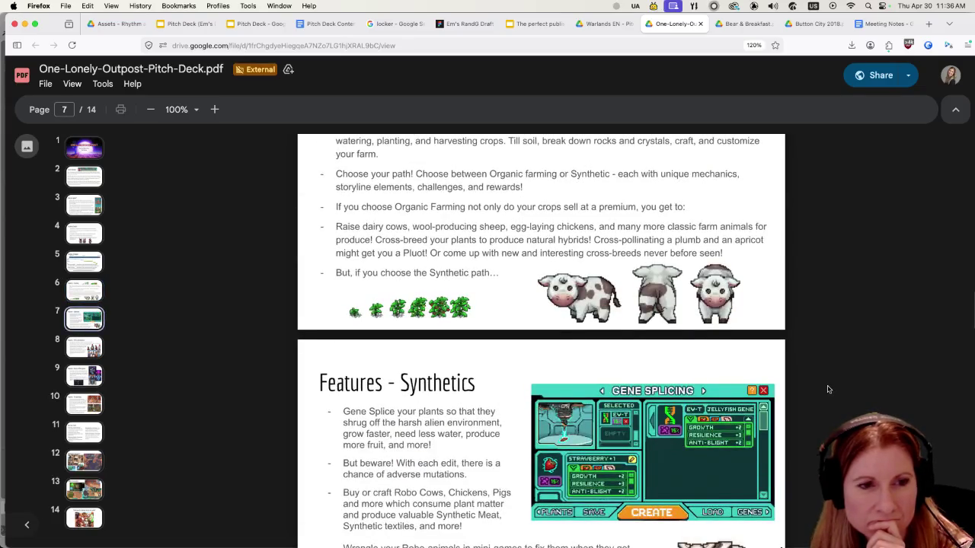
scroll(829, 390, down, 5)
scroll(805, 396, down, 8)
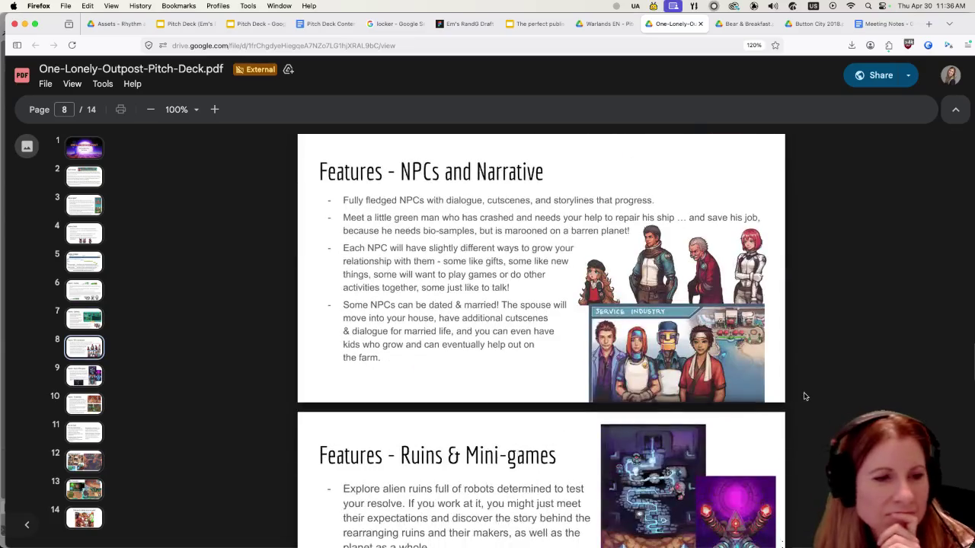
scroll(811, 396, down, 20)
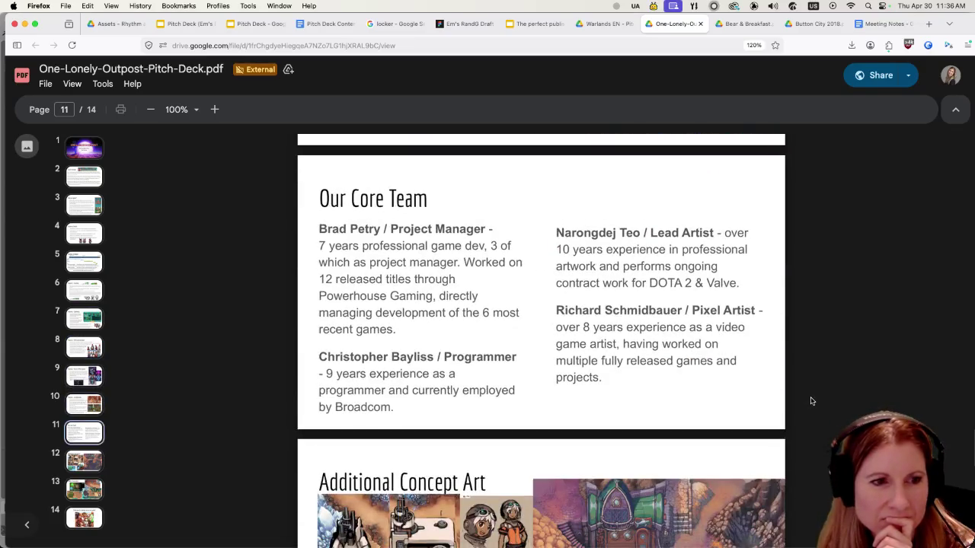
scroll(814, 400, down, 5)
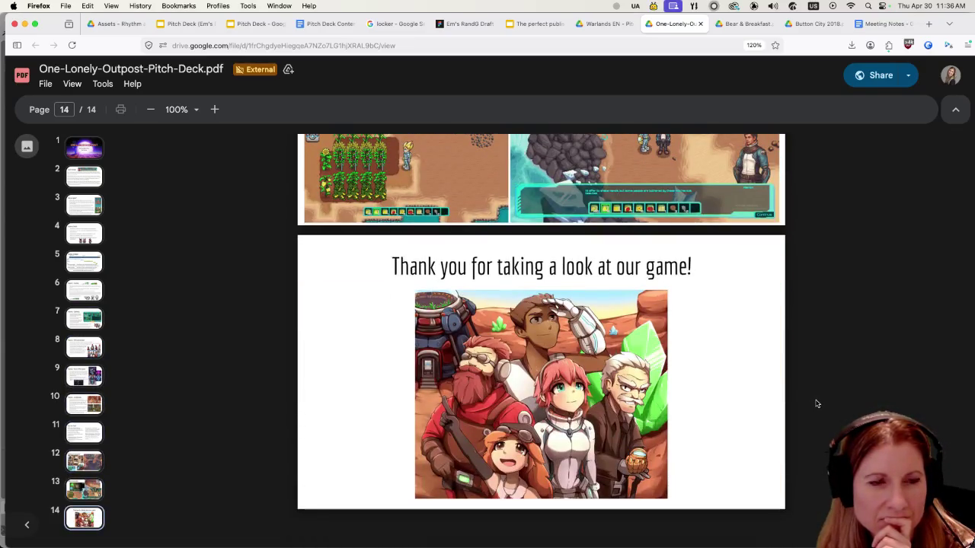
scroll(814, 401, up, 20)
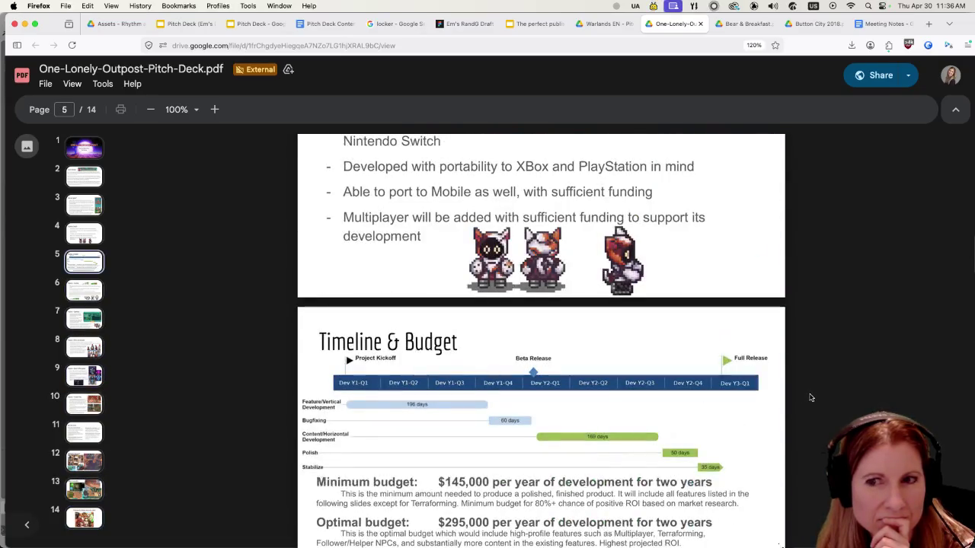
click(805, 24)
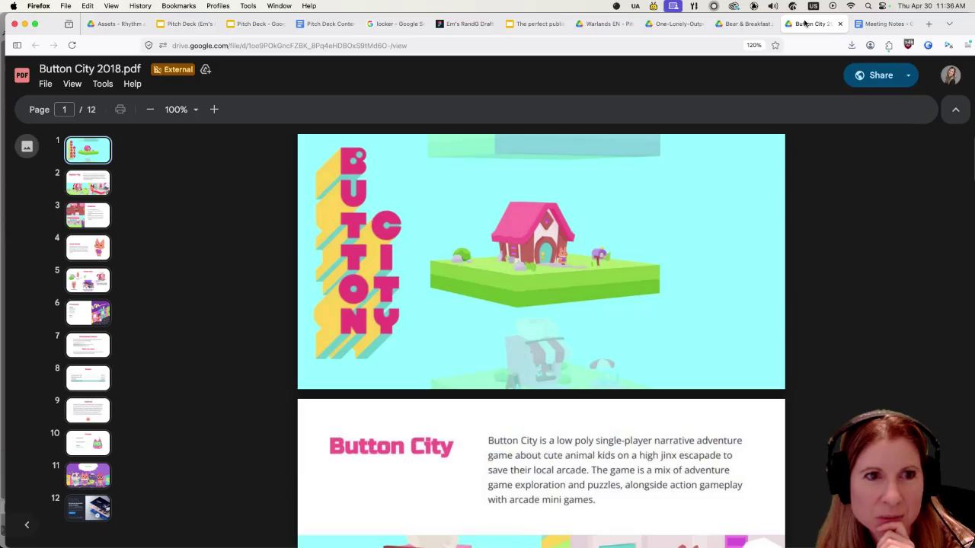
- Page through the Button City 2018.pdf deck, return to page 1, and minimize Firefox
scroll(876, 333, down, 2)
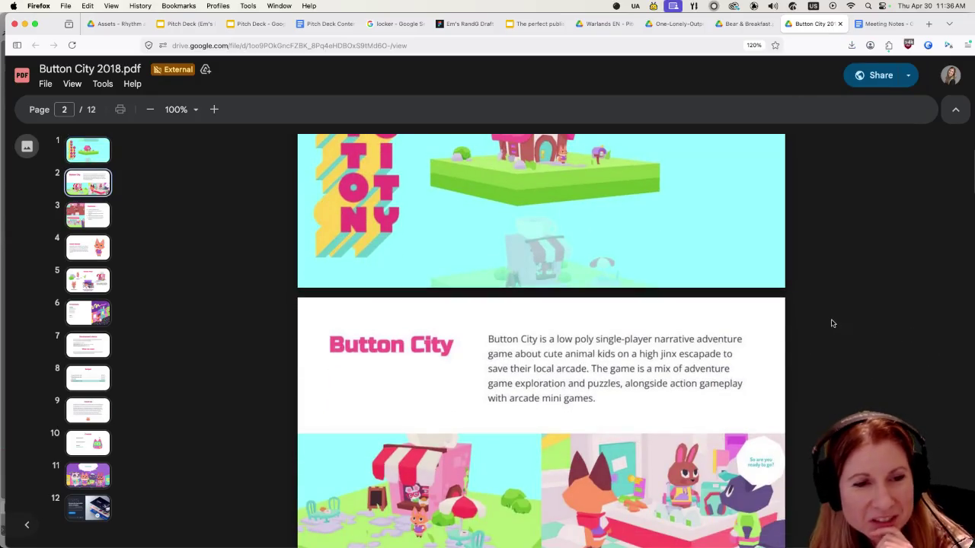
scroll(832, 325, down, 2)
scroll(843, 355, down, 2)
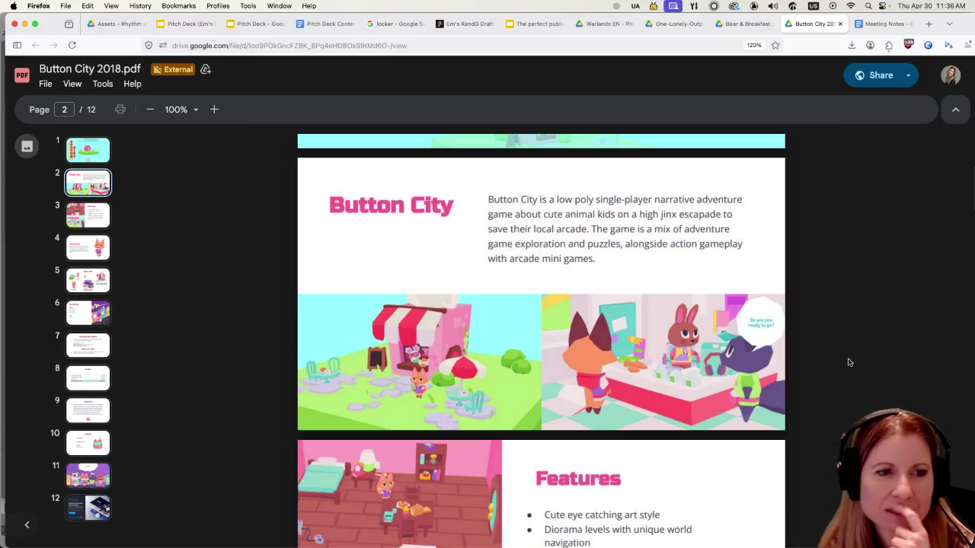
scroll(845, 366, down, 5)
scroll(842, 370, down, 8)
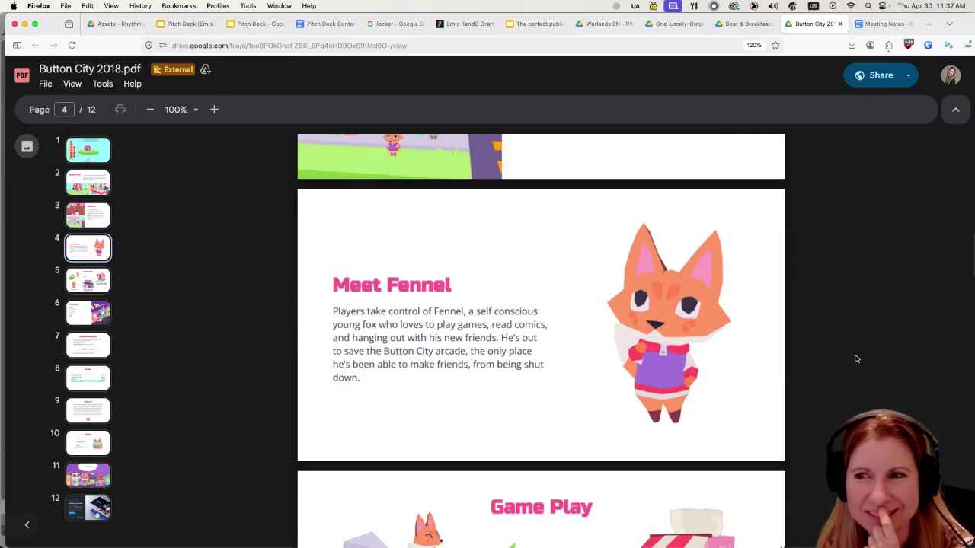
scroll(858, 358, down, 5)
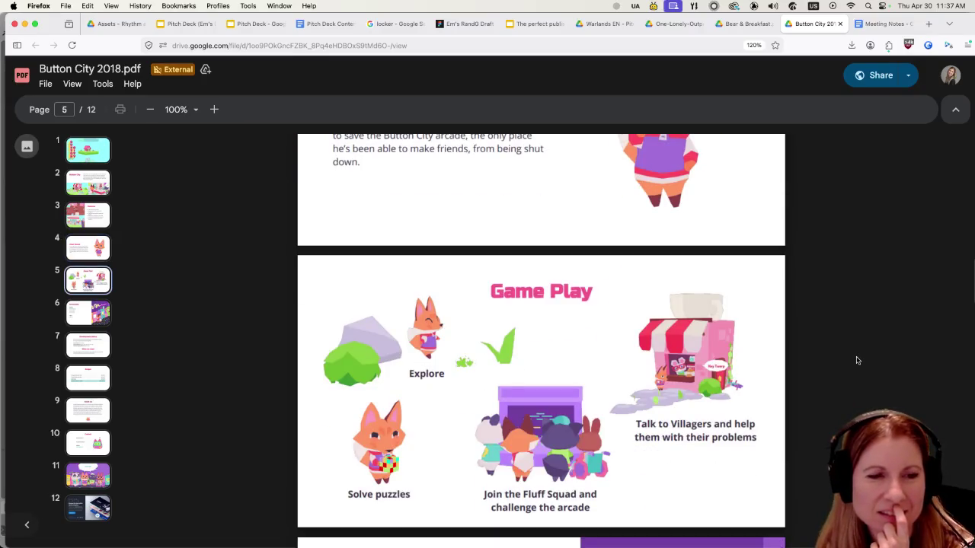
scroll(857, 361, down, 17)
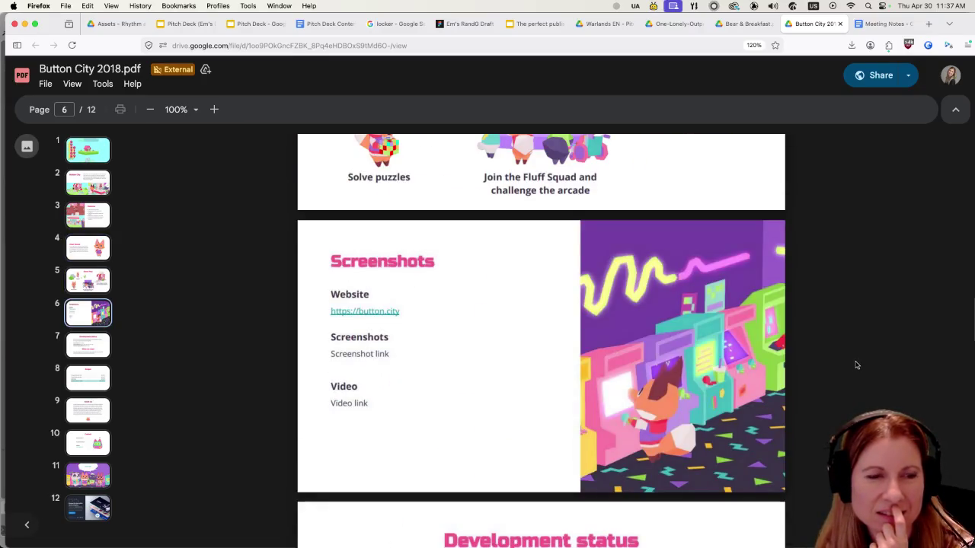
scroll(855, 367, down, 20)
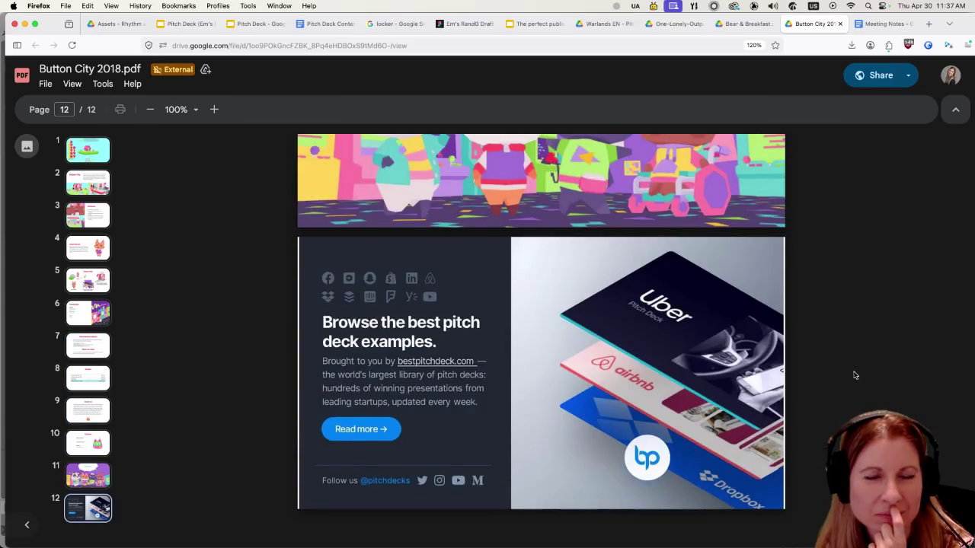
scroll(854, 375, up, 20)
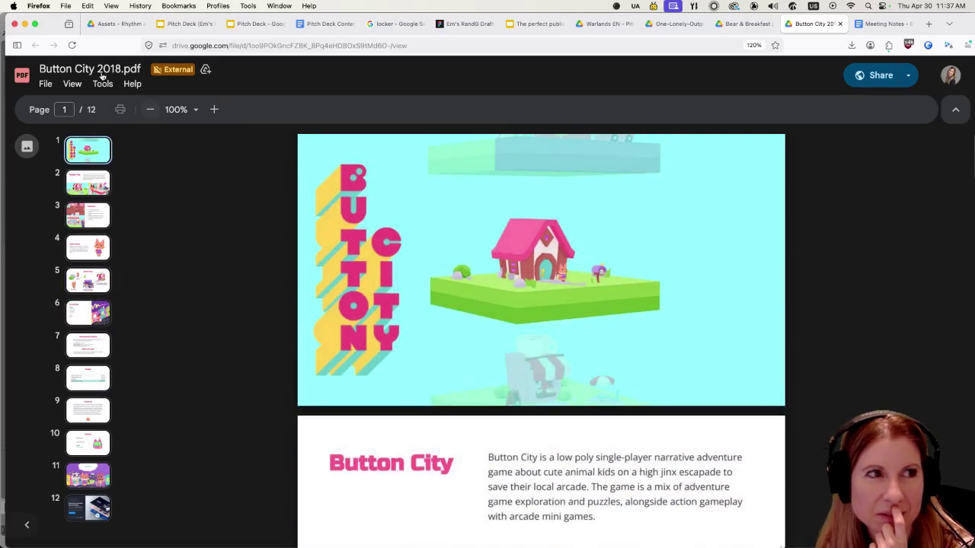
click(24, 24)
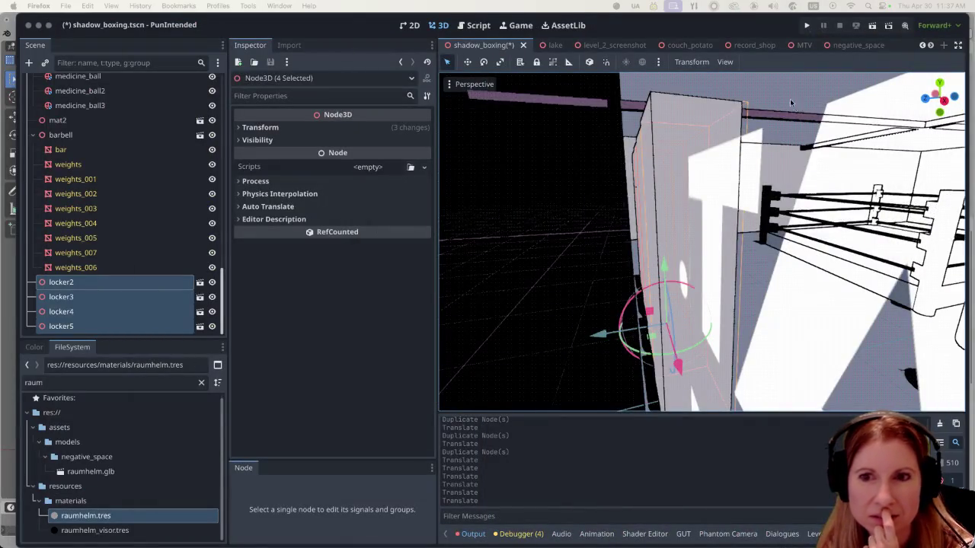
- Look over the lockers in the viewport, then save and run the current scene
scroll(727, 216, down, 5)
scroll(755, 231, up, 5)
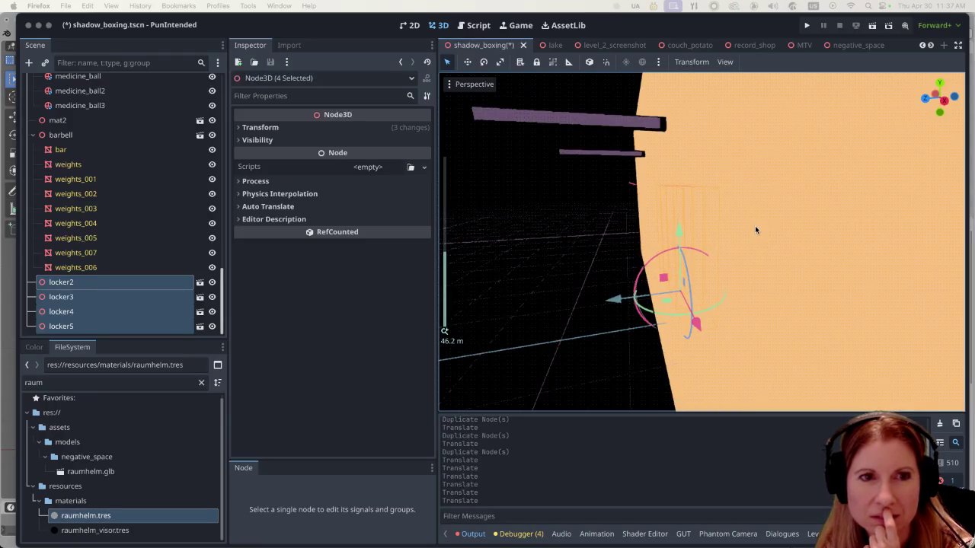
scroll(824, 310, down, 5)
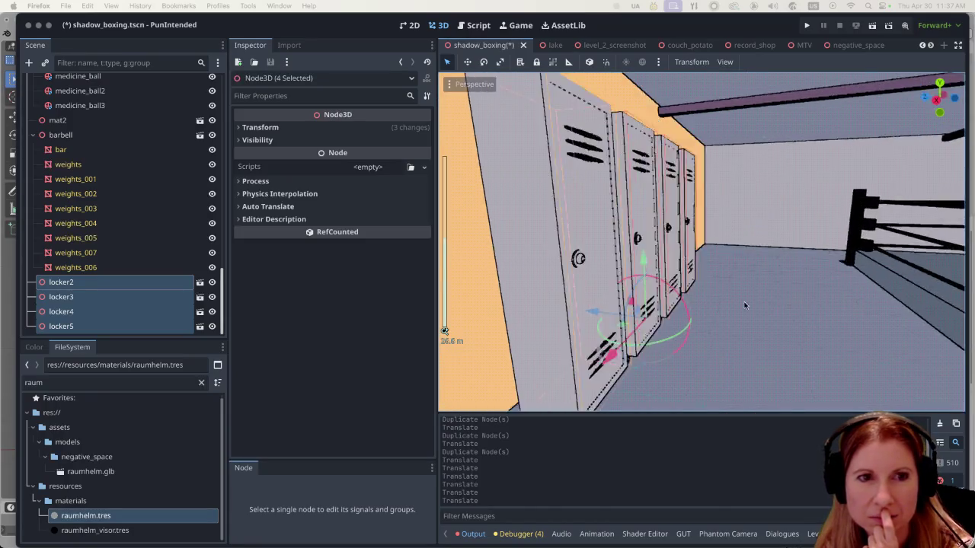
scroll(659, 293, down, 3)
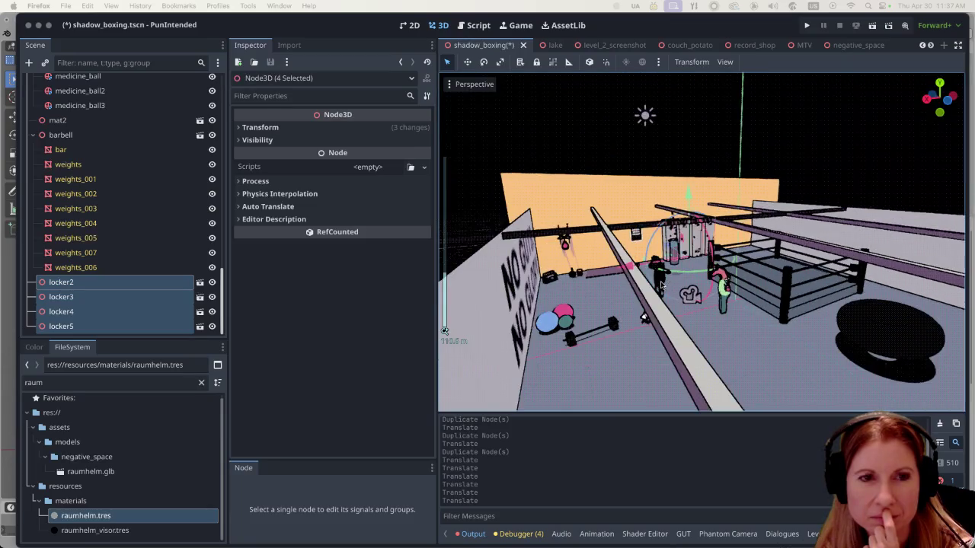
scroll(788, 371, up, 5)
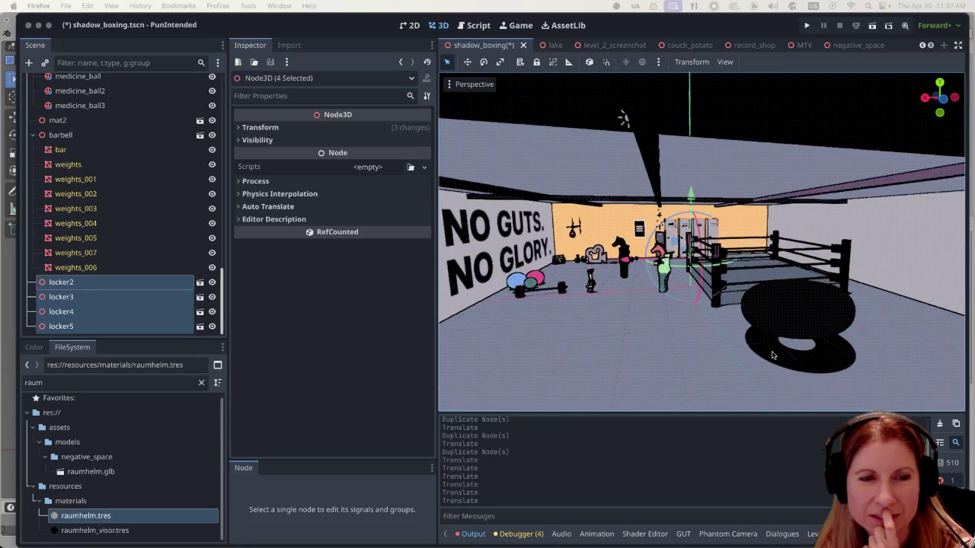
click(872, 25)
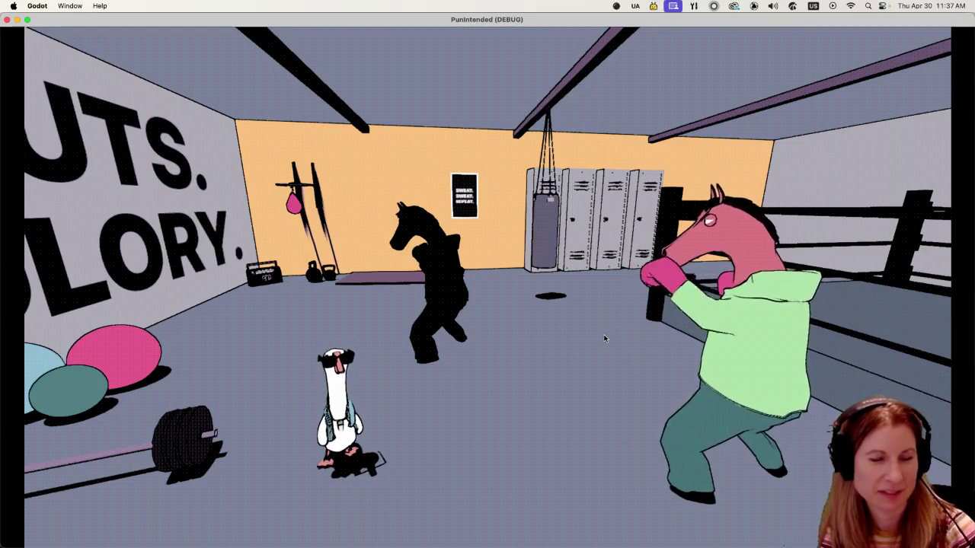
- Stop the game and start sliding the lockers along the wall toward the corner
key(Escape)
scroll(727, 295, down, 10)
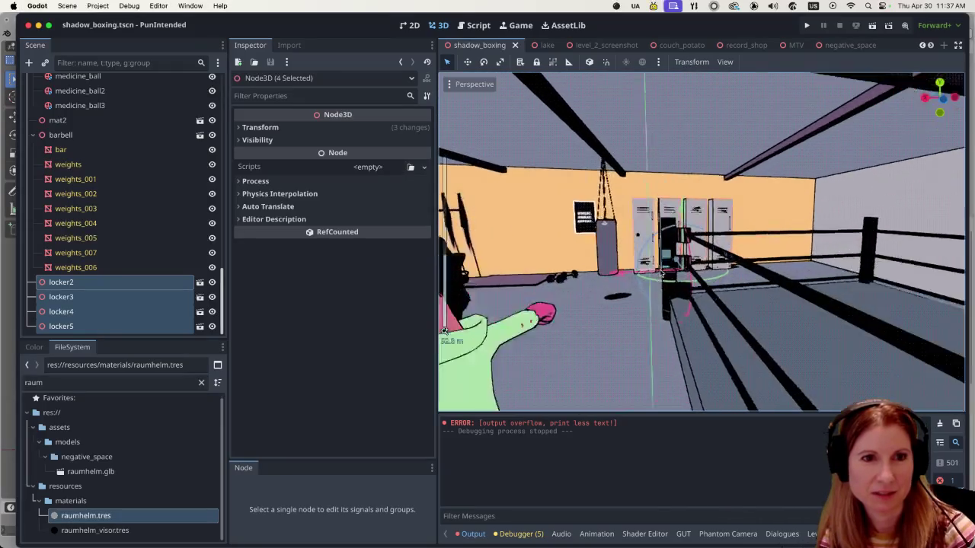
drag(640, 285, 718, 283)
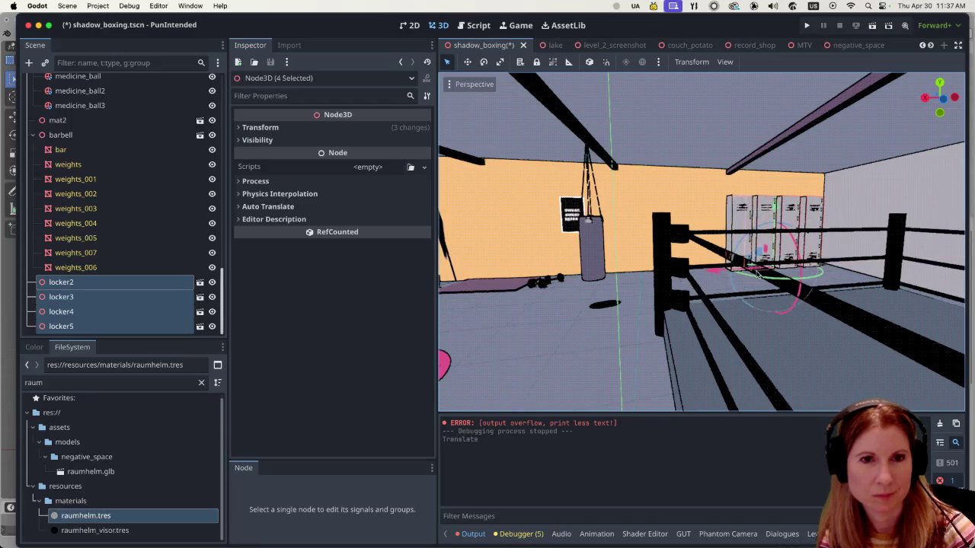
- Check the repositioned lockers from several angles, then duplicate the four selected lockers
scroll(728, 264, up, 10)
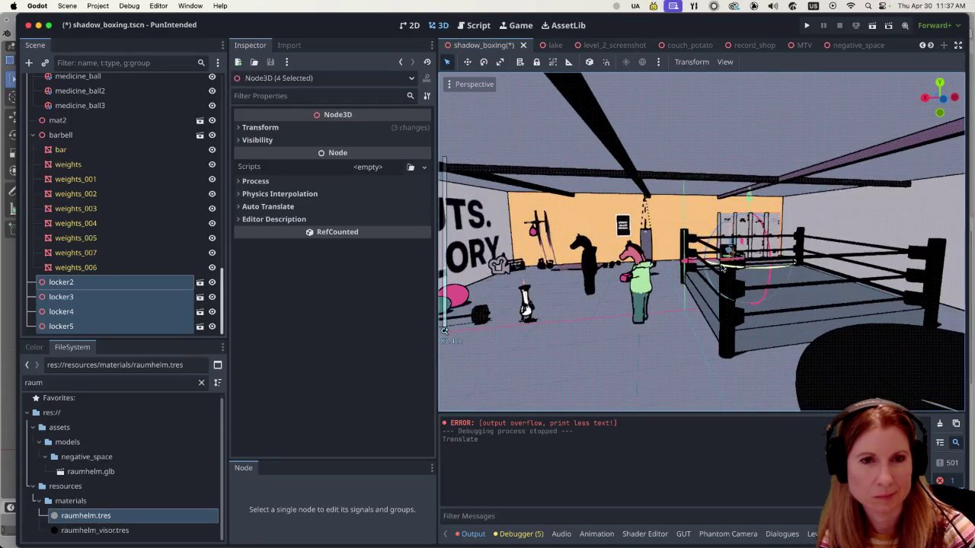
scroll(722, 266, down, 10)
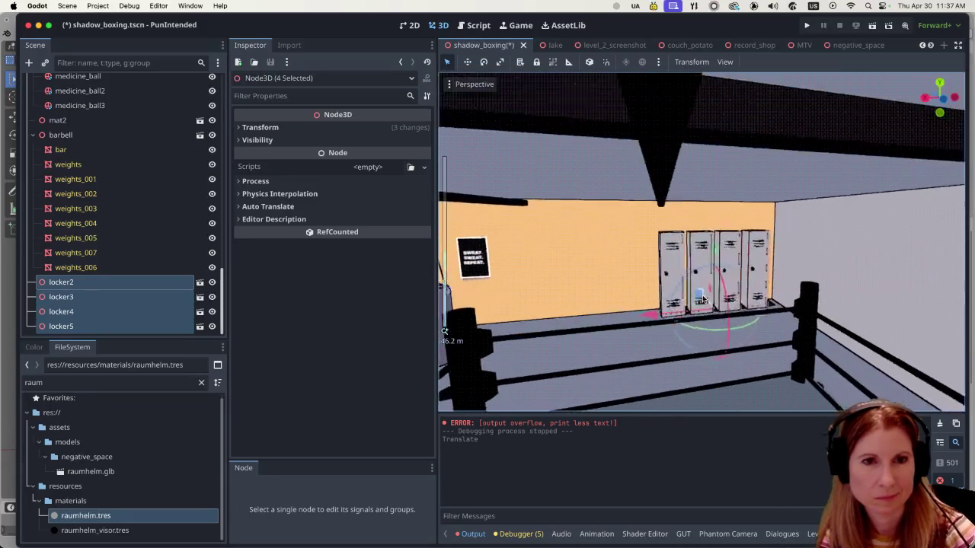
scroll(750, 309, down, 5)
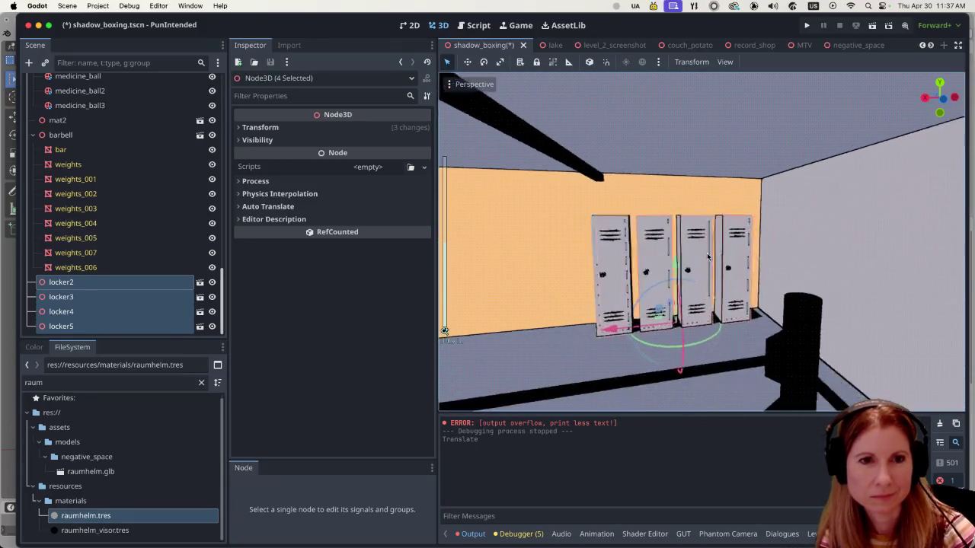
scroll(688, 292, down, 3)
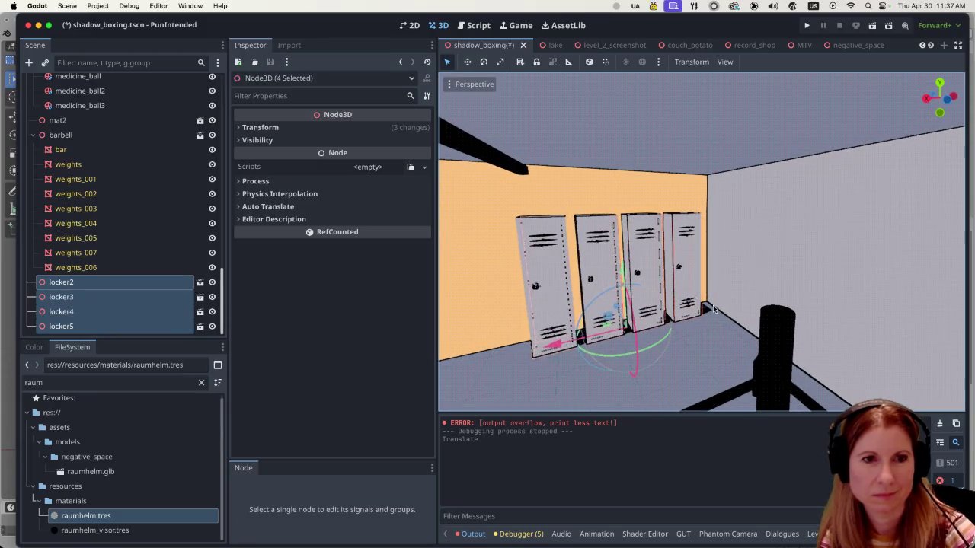
scroll(710, 309, up, 3)
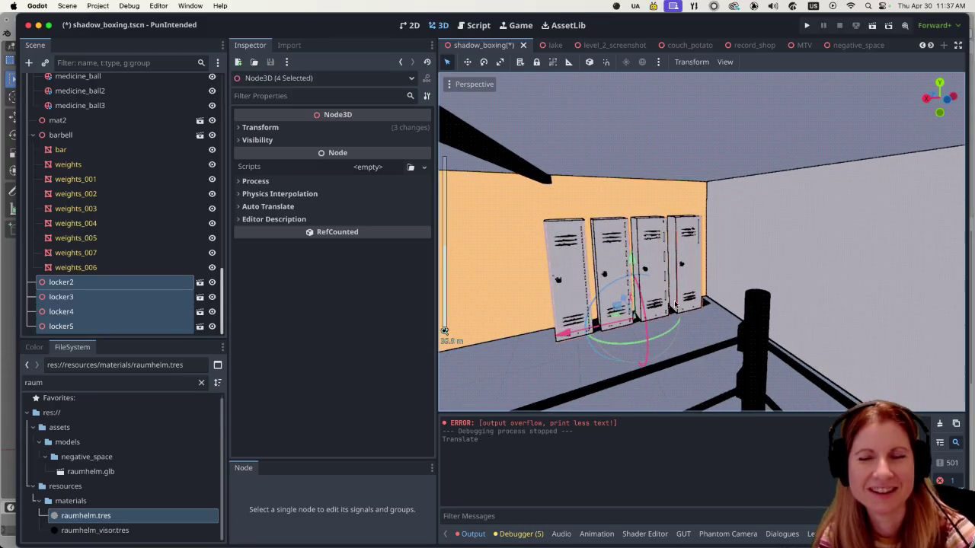
scroll(662, 304, left, 2)
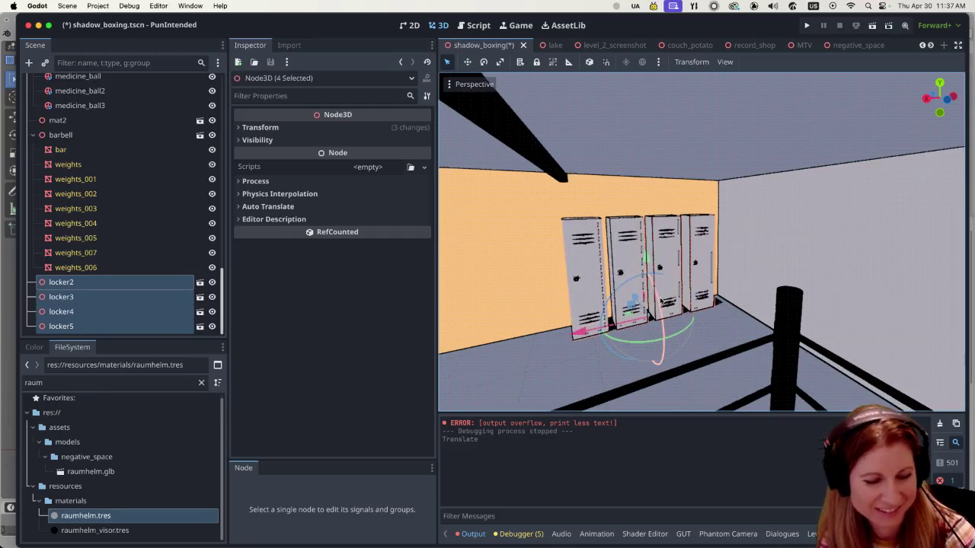
key(ctrl+d)
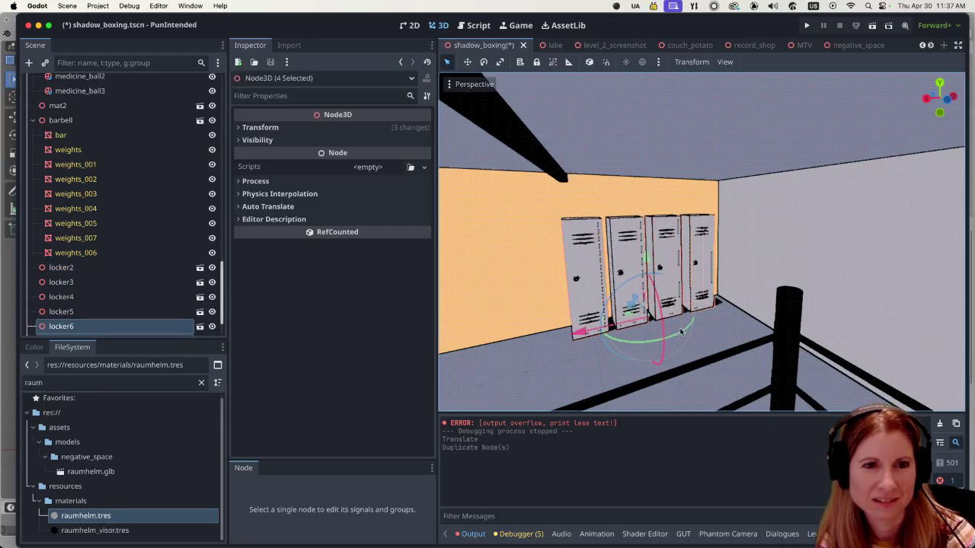
- Move the duplicate lockers forward along Z and set their Rotation Y to 90
drag(631, 297, 655, 329)
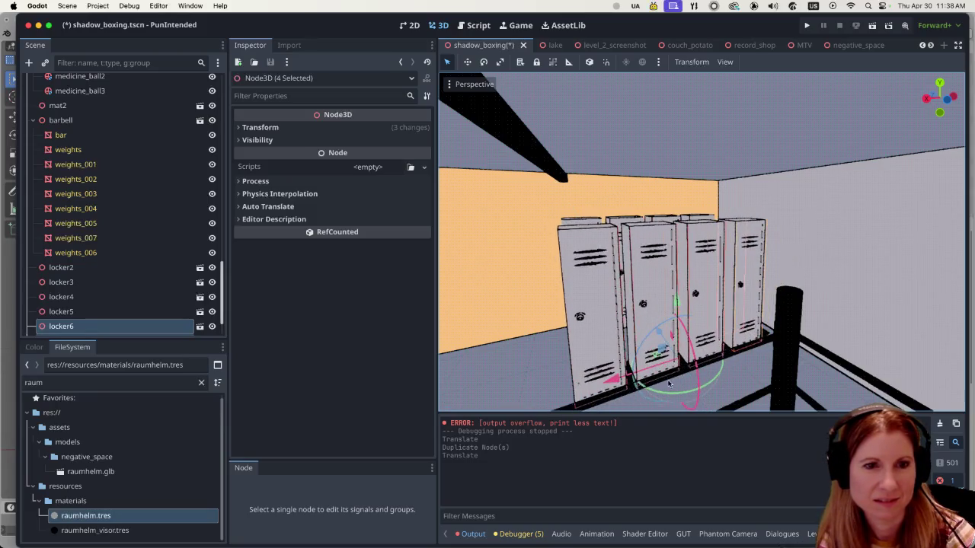
click(239, 130)
drag(719, 376, 667, 386)
click(323, 188)
text(90)
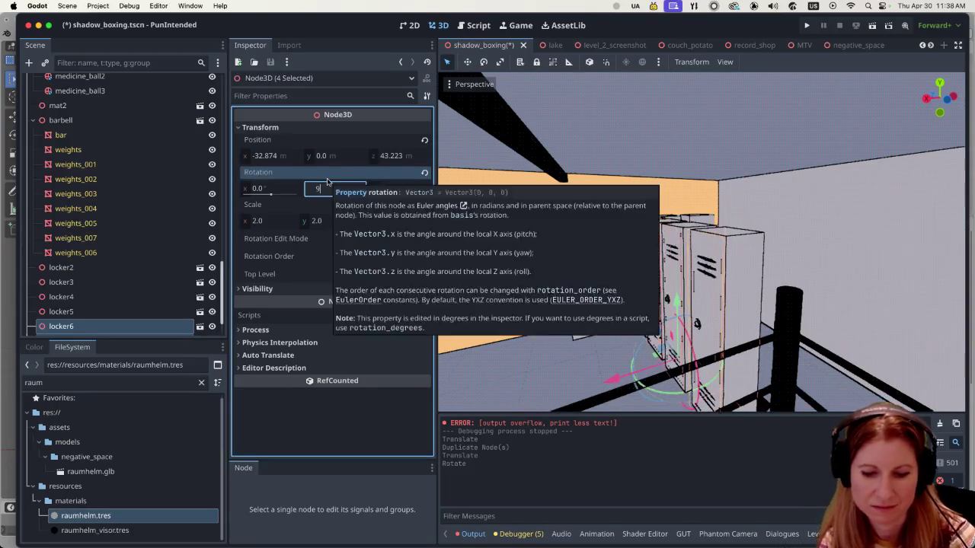
key(Return)
- Slide the rotated lockers along X and Z to x -46.56, z 39.87
drag(618, 380, 712, 364)
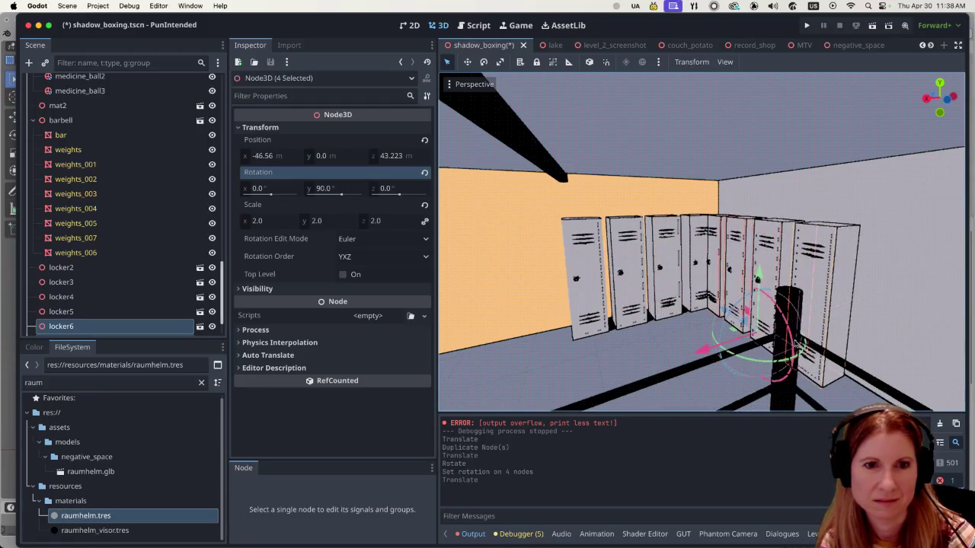
drag(726, 313, 757, 323)
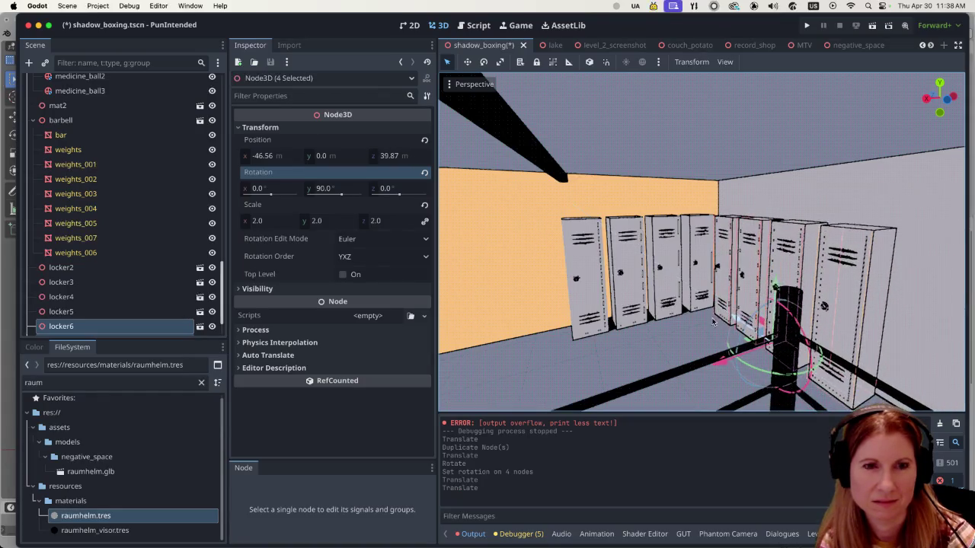
scroll(732, 358, down, 5)
scroll(712, 392, up, 10)
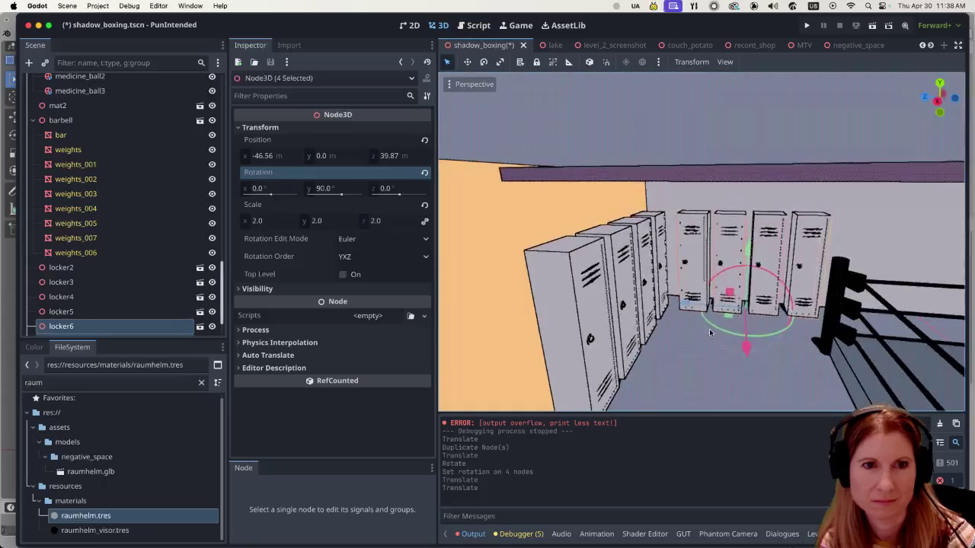
scroll(601, 326, down, 5)
- Save and run the scene to view both locker rows, then close the game
key(super+b)
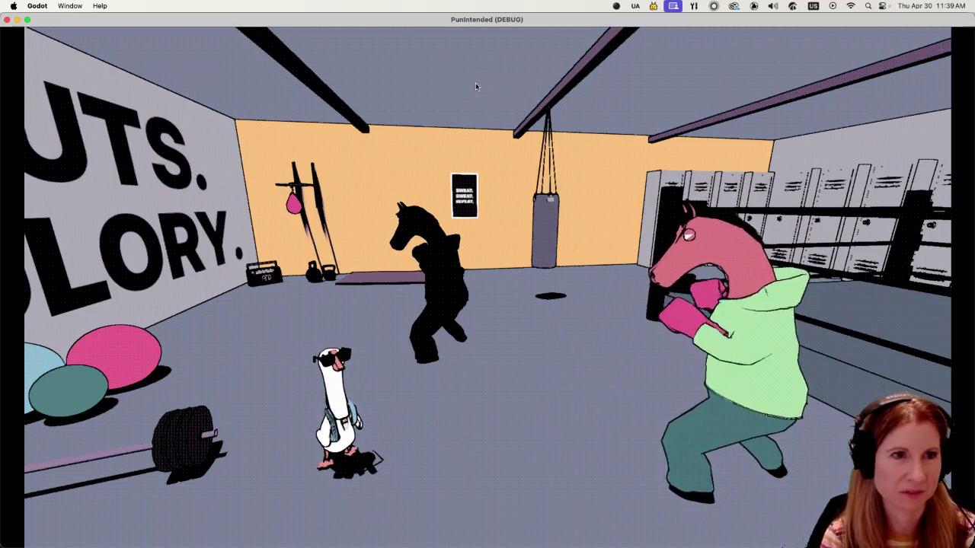
key(super+q)
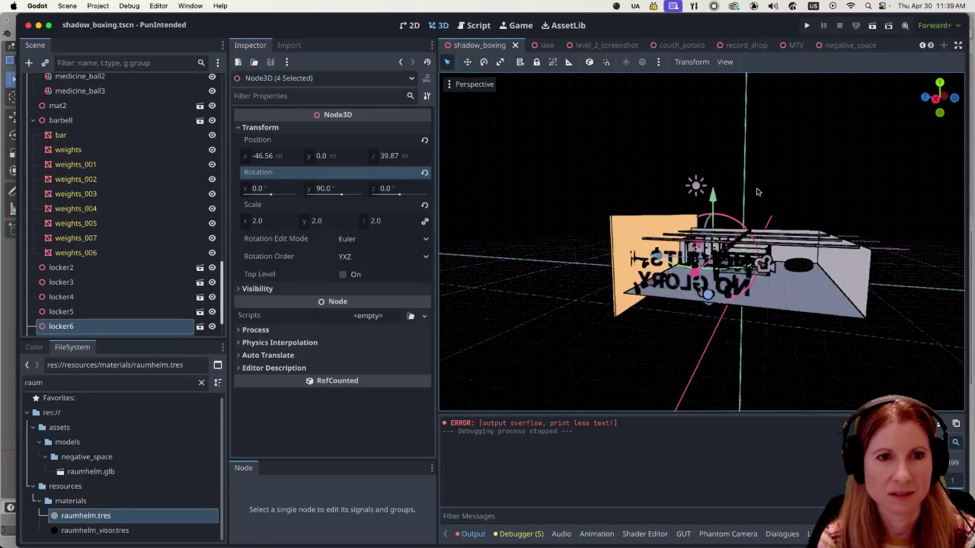
scroll(757, 192, up, 10)
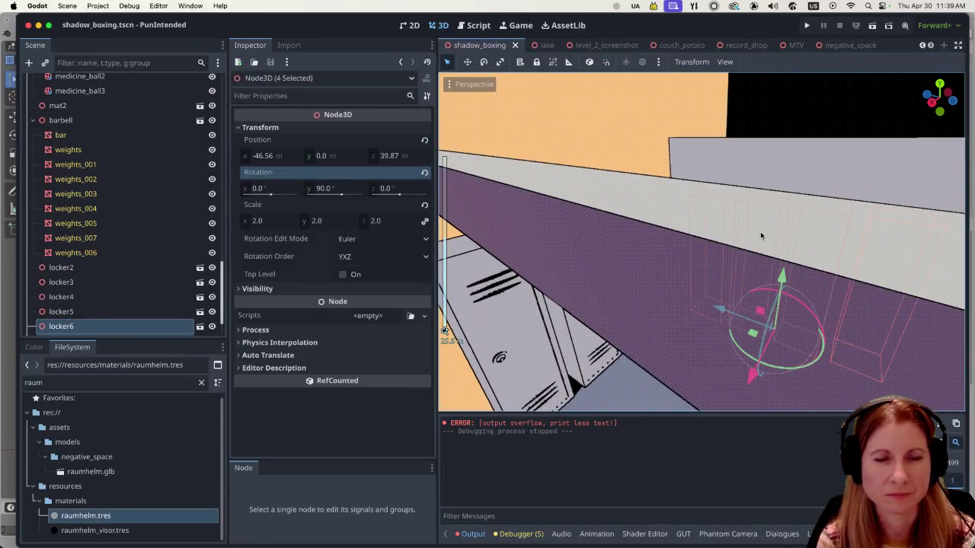
scroll(760, 232, down, 5)
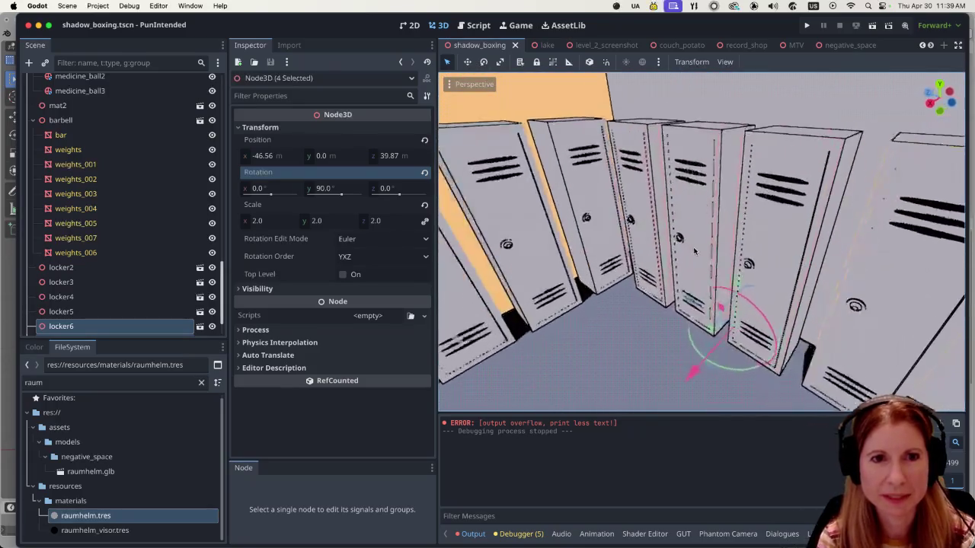
scroll(774, 253, left, 3)
click(673, 342)
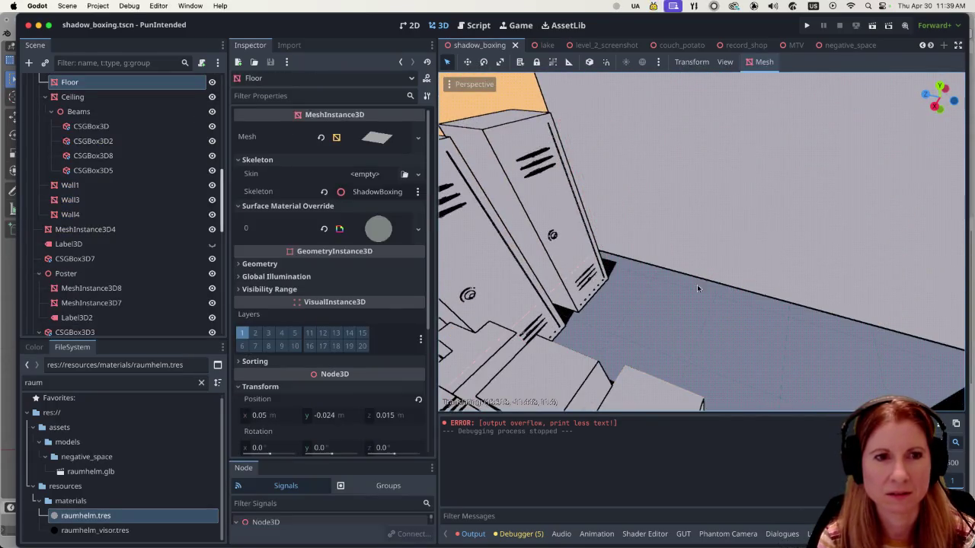
key(super+z)
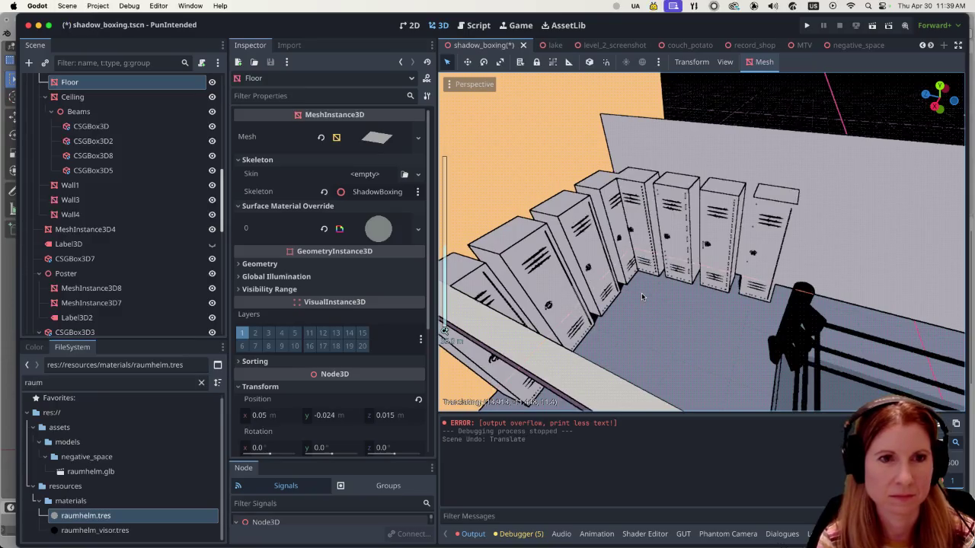
key(super+z)
key(super+z)
key(super+z)
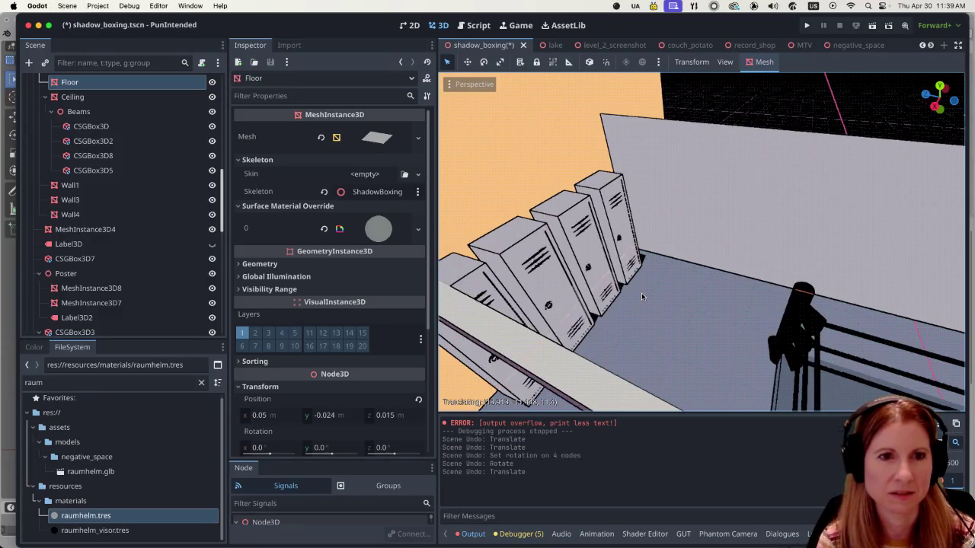
key(super+shift+z)
key(super+shift+z)
key(super+shift+z)
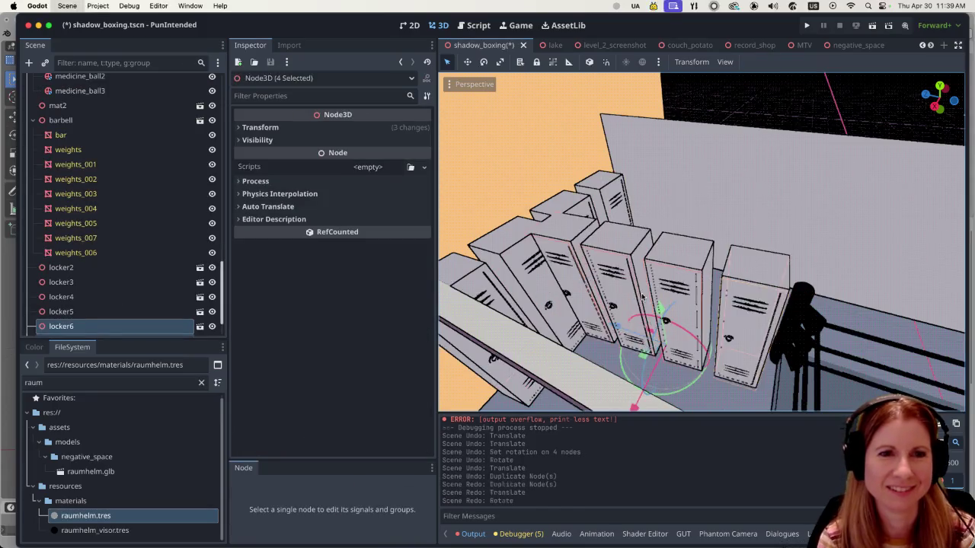
key(super+shift+z)
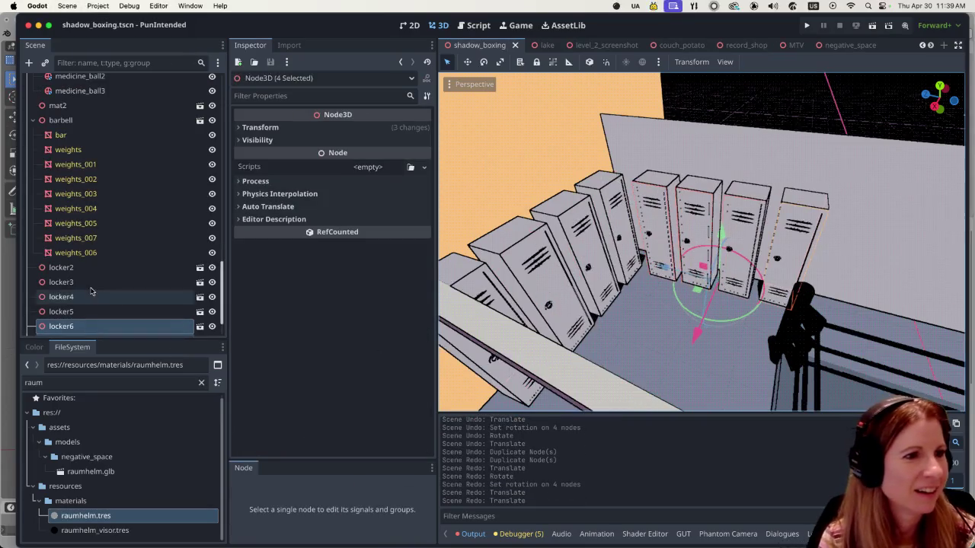
scroll(108, 288, down, 2)
- Delete locker8 and locker9 from the Scene tree
click(108, 247)
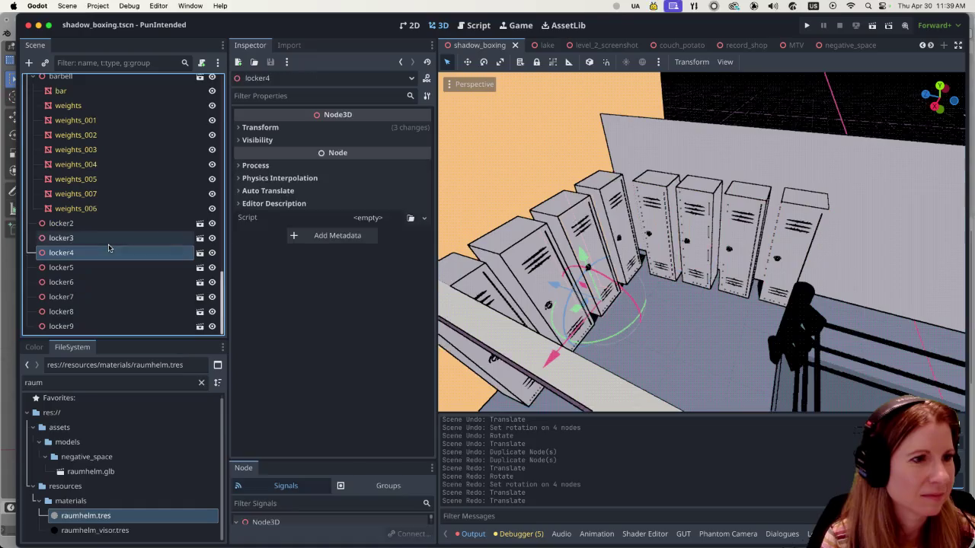
click(82, 327)
shift+click(86, 313)
right_click(88, 312)
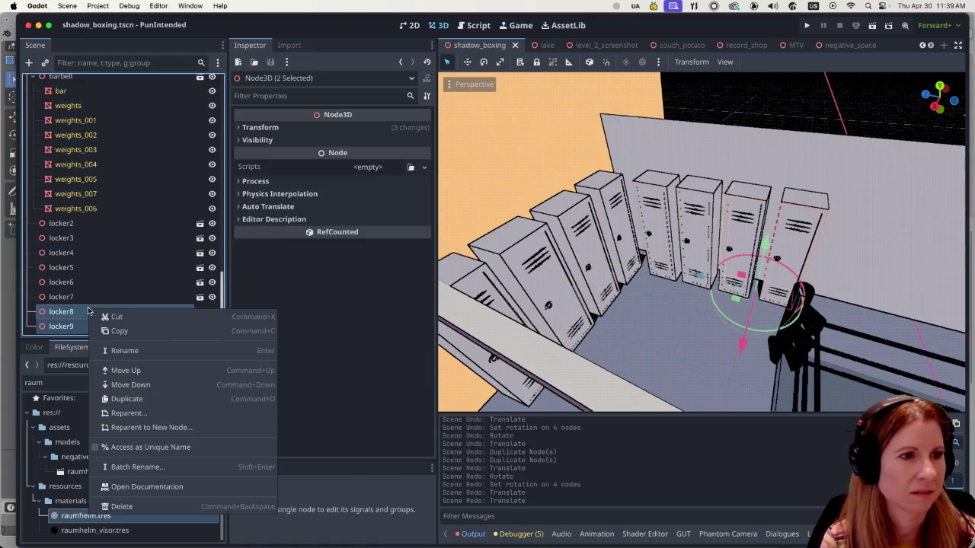
click(120, 507)
click(512, 293)
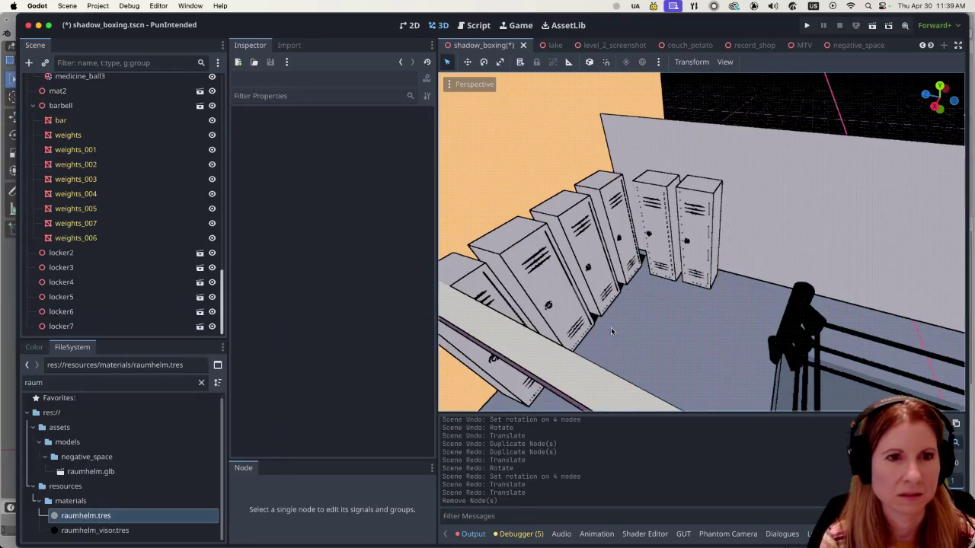
- Delete locker2 and locker3 from the Scene tree
drag(688, 312, 571, 314)
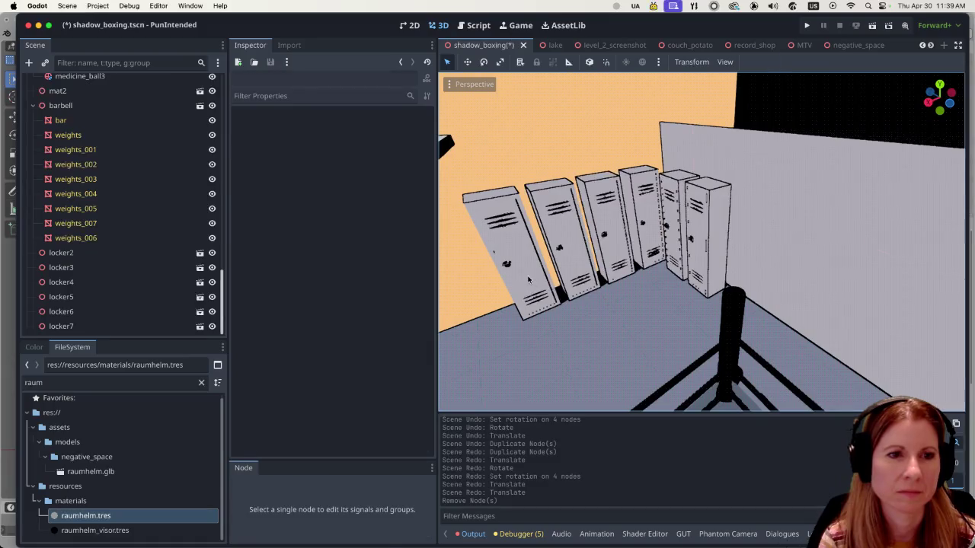
click(537, 281)
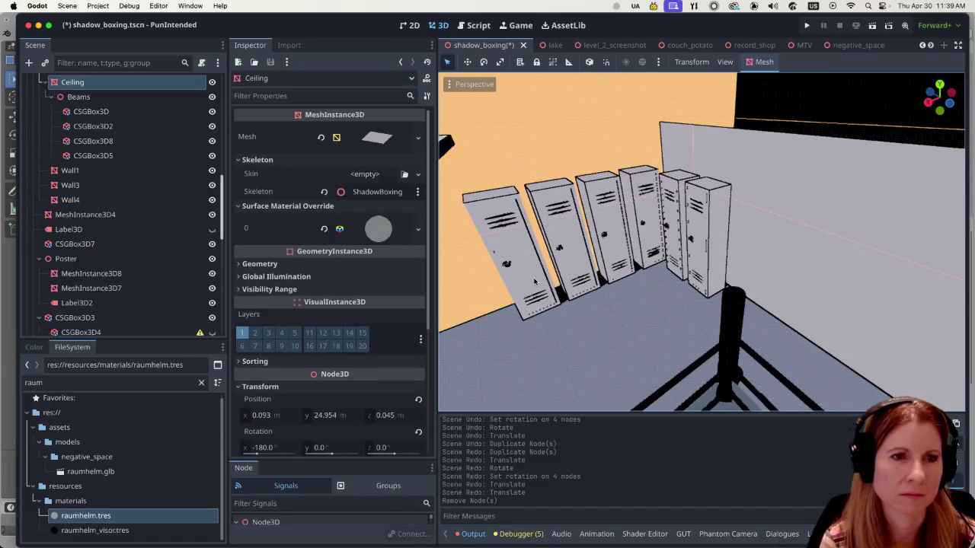
scroll(77, 229, down, 10)
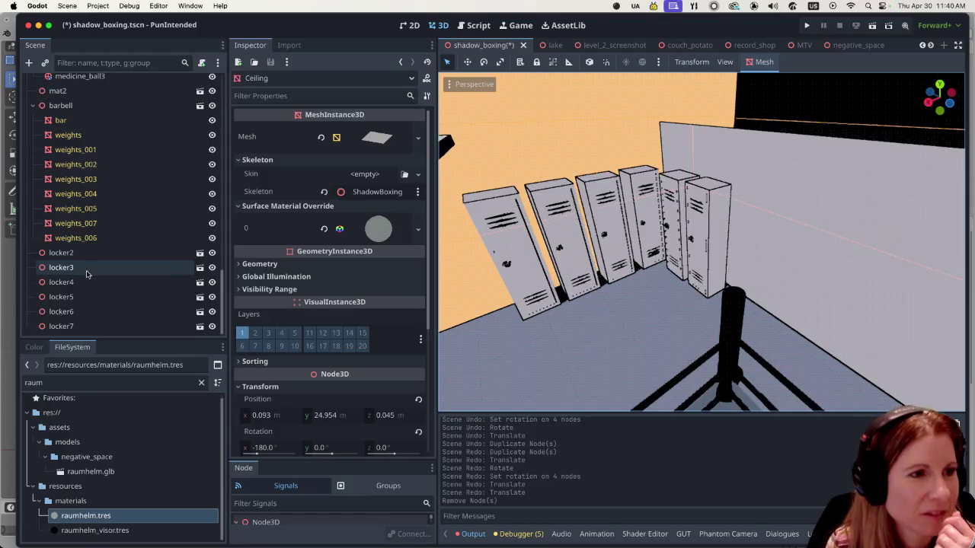
click(75, 310)
click(90, 259)
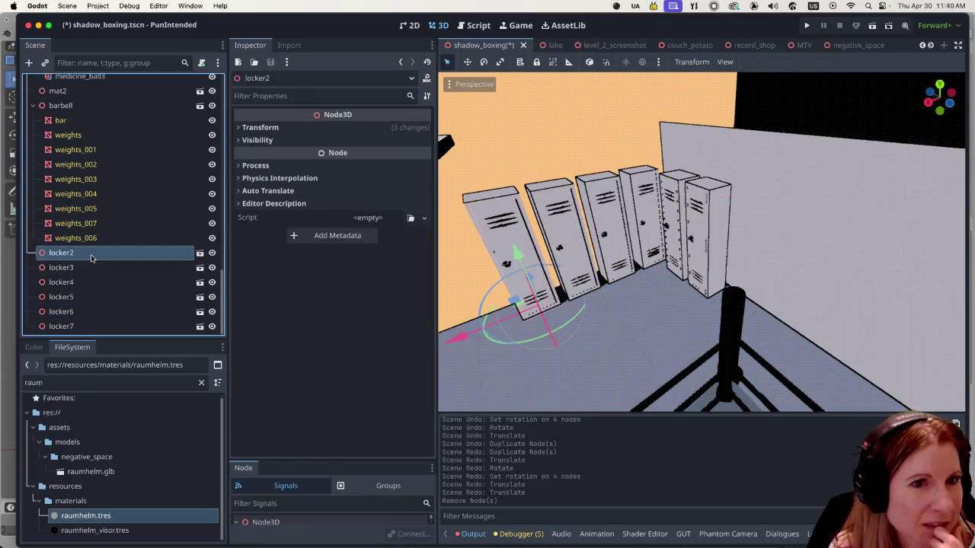
shift+click(82, 267)
right_click(81, 267)
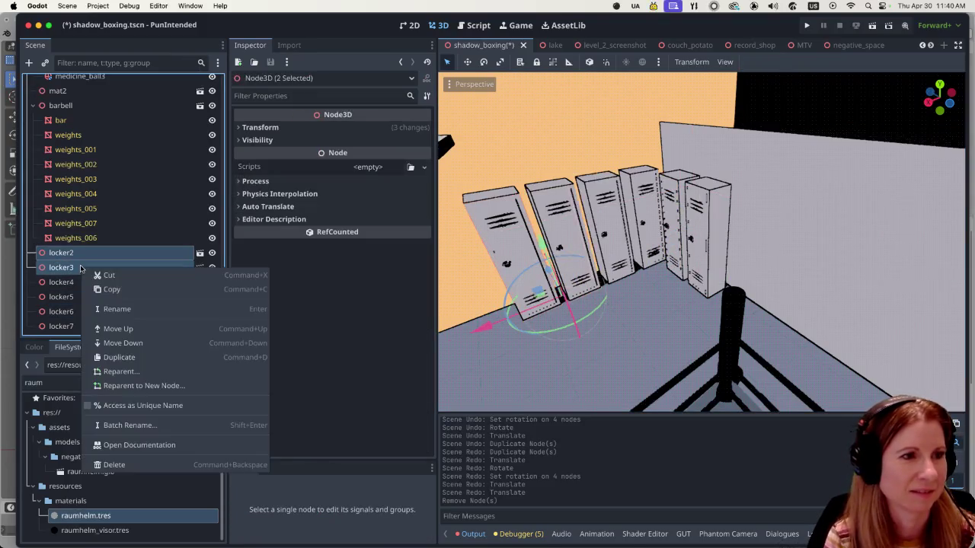
click(131, 465)
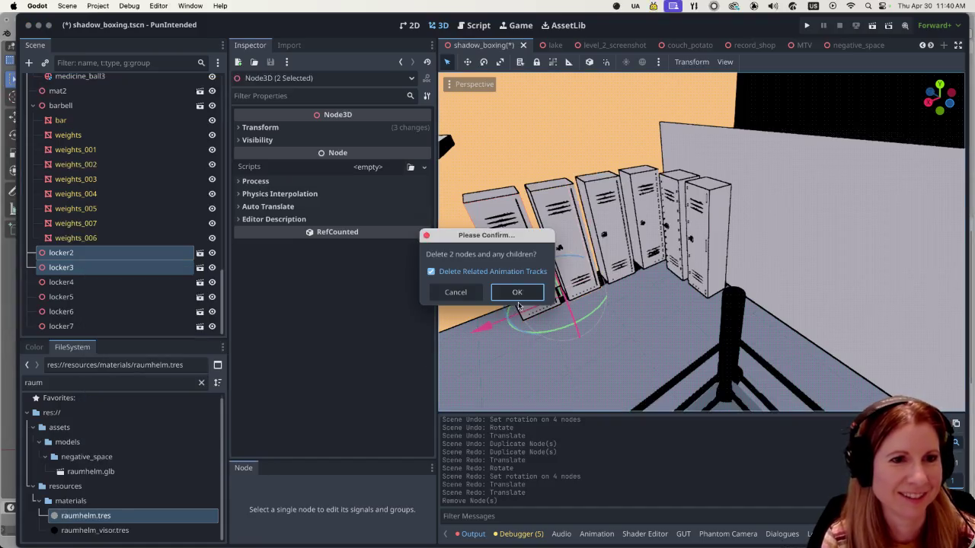
click(521, 294)
- Select locker7 and nudge it slightly along X in top orthographic view
mouse_move(549, 312)
mouse_down()
mouse_move(613, 297)
mouse_move(470, 322)
mouse_move(964, 384)
mouse_up()
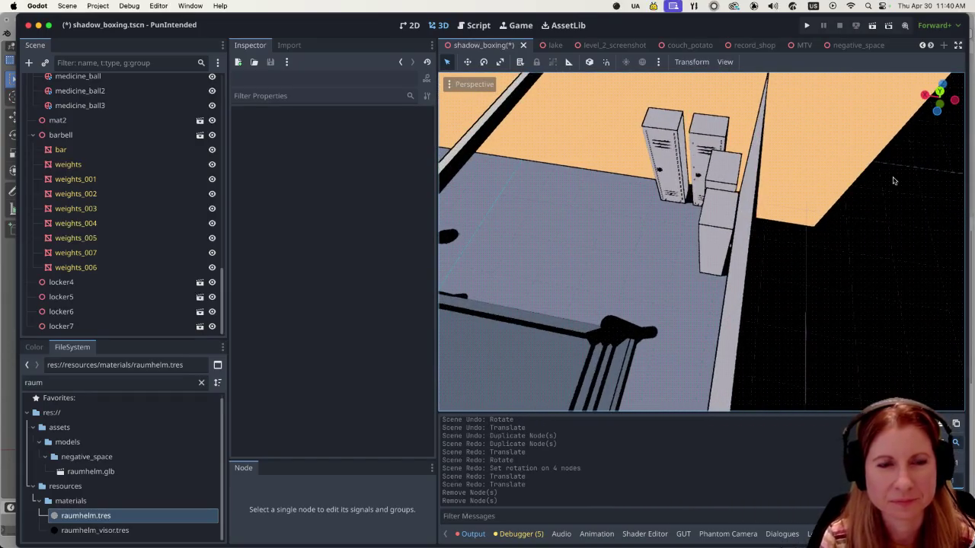
mouse_move(703, 265)
mouse_down()
mouse_move(695, 310)
mouse_move(710, 256)
mouse_up()
click(707, 244)
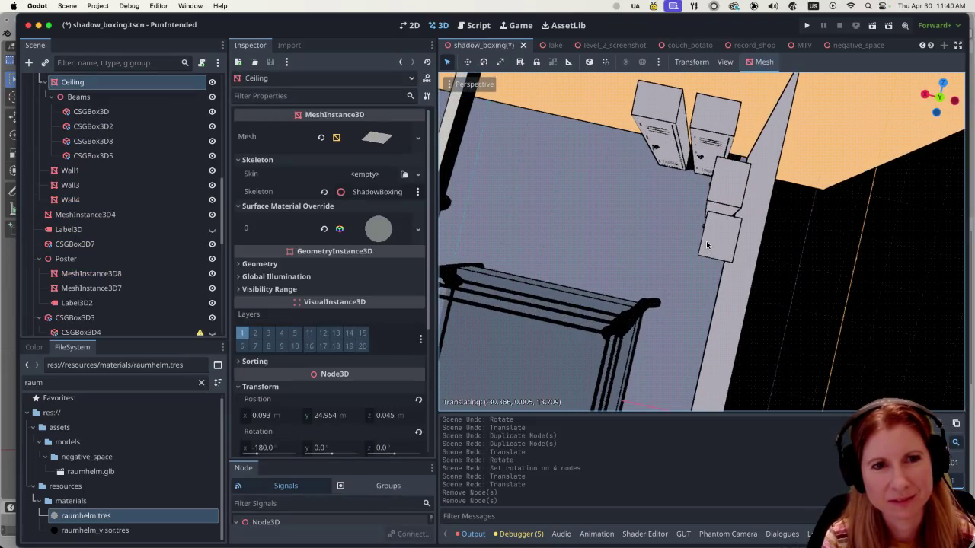
scroll(91, 324, down, 10)
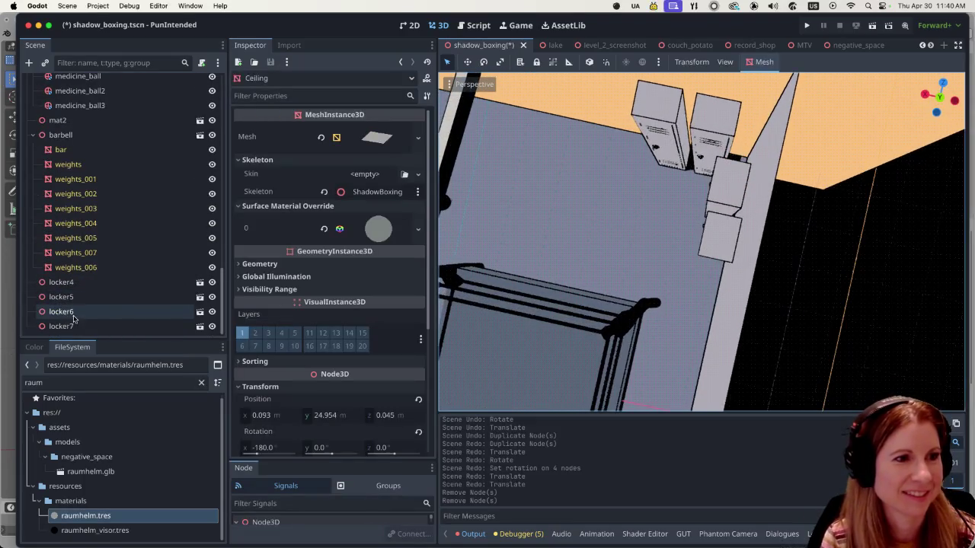
click(67, 325)
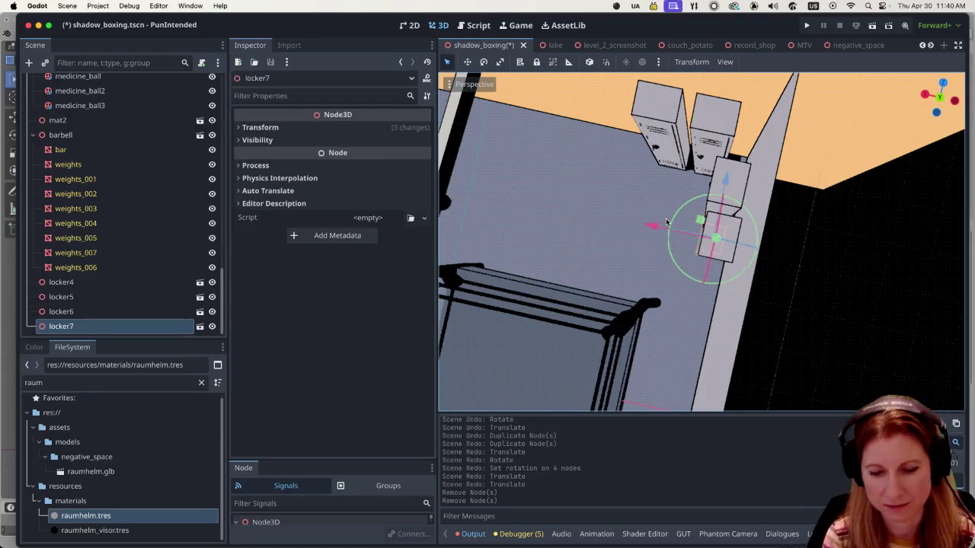
key(KP_7)
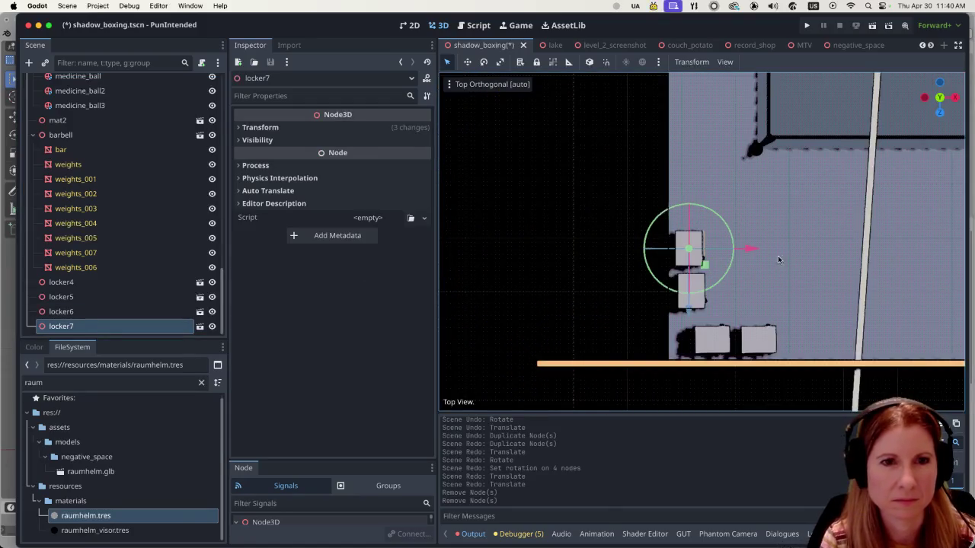
drag(754, 249, 754, 249)
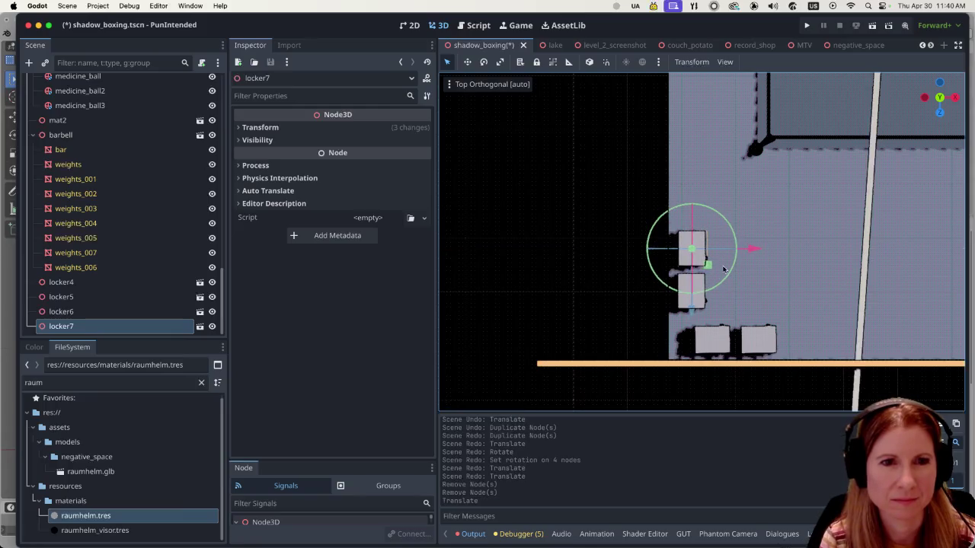
- Review the lockers from the ring side, then save and run the shadow_boxing scene
mouse_move(678, 280)
mouse_down()
mouse_move(792, 280)
mouse_move(714, 195)
mouse_move(539, 174)
mouse_move(570, 125)
mouse_move(602, 120)
mouse_up()
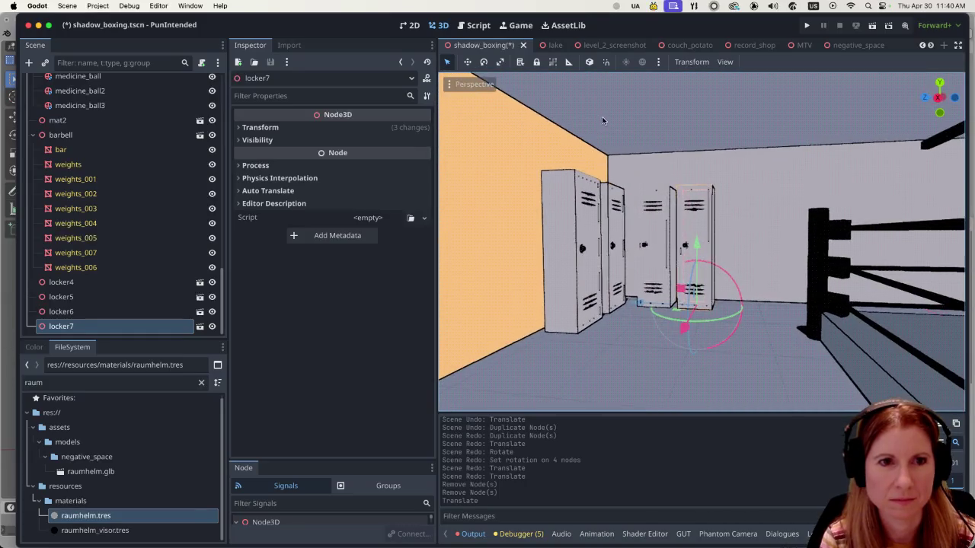
drag(702, 315, 649, 217)
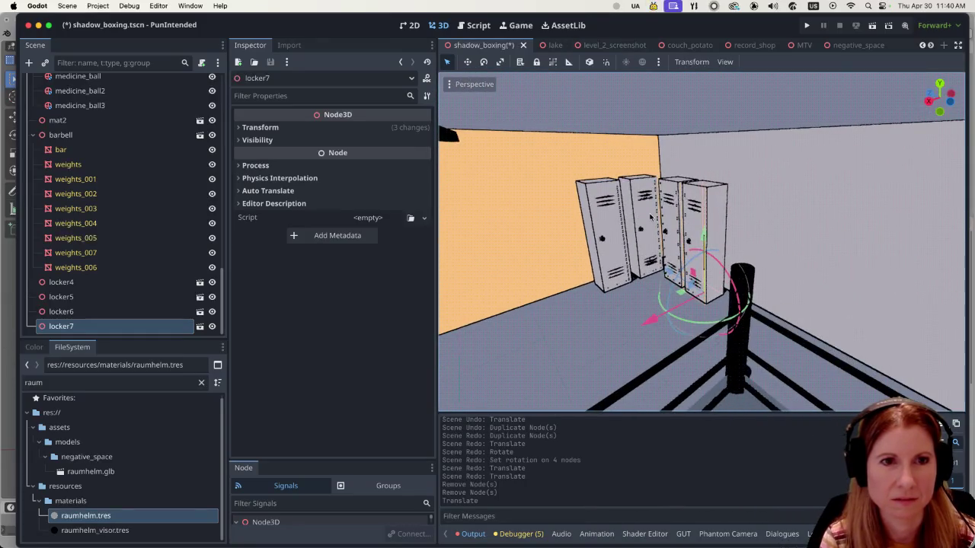
drag(586, 296, 592, 310)
key(ctrl+s)
click(874, 26)
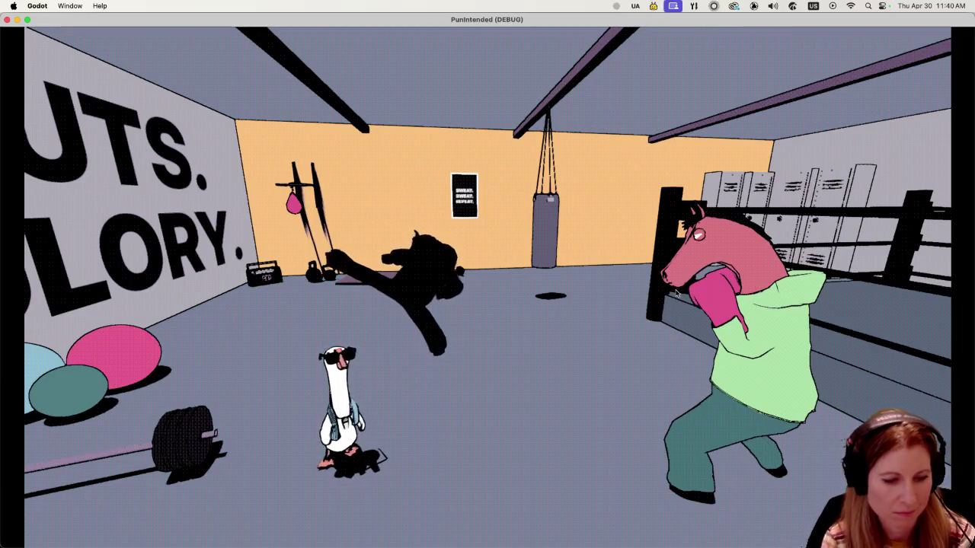
key(space)
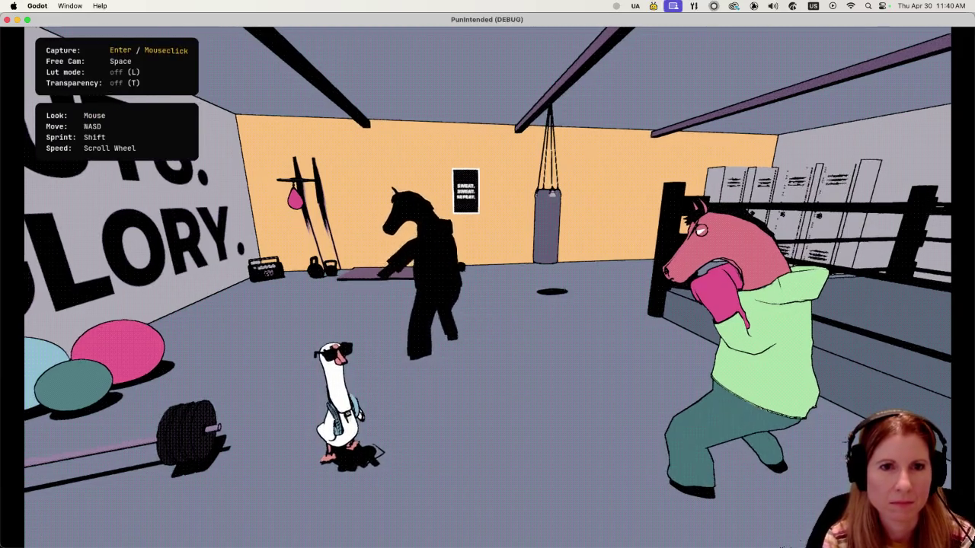
key(w)
key(s)
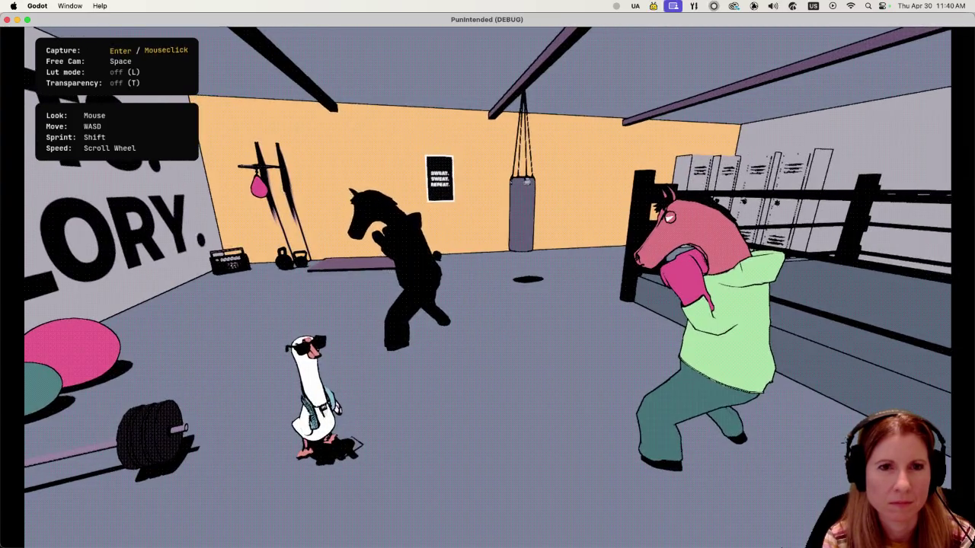
key(s)
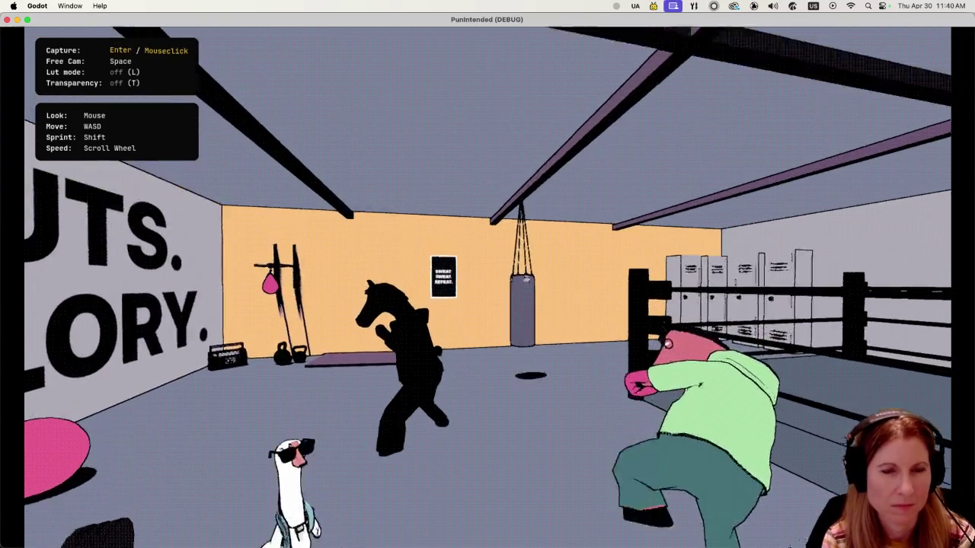
mouse_move(488, 275)
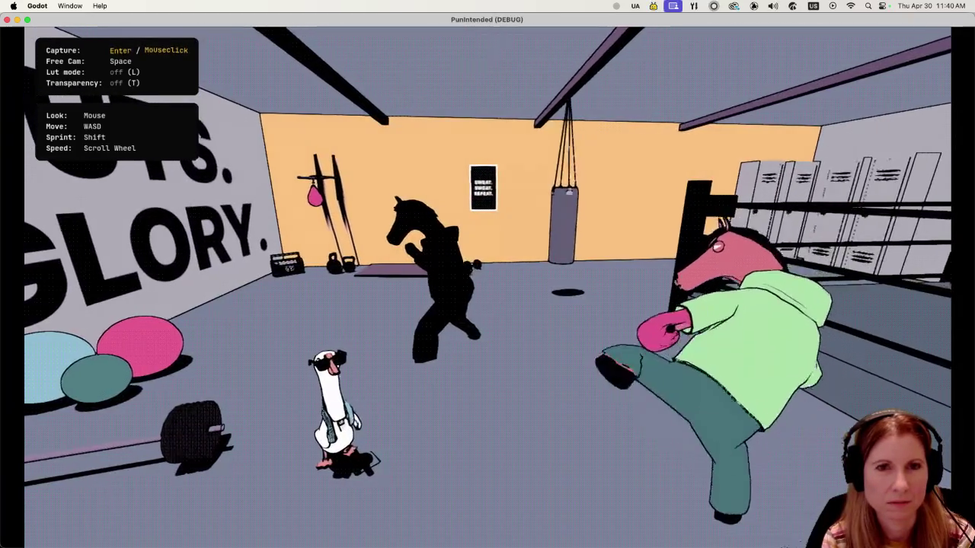
key(w)
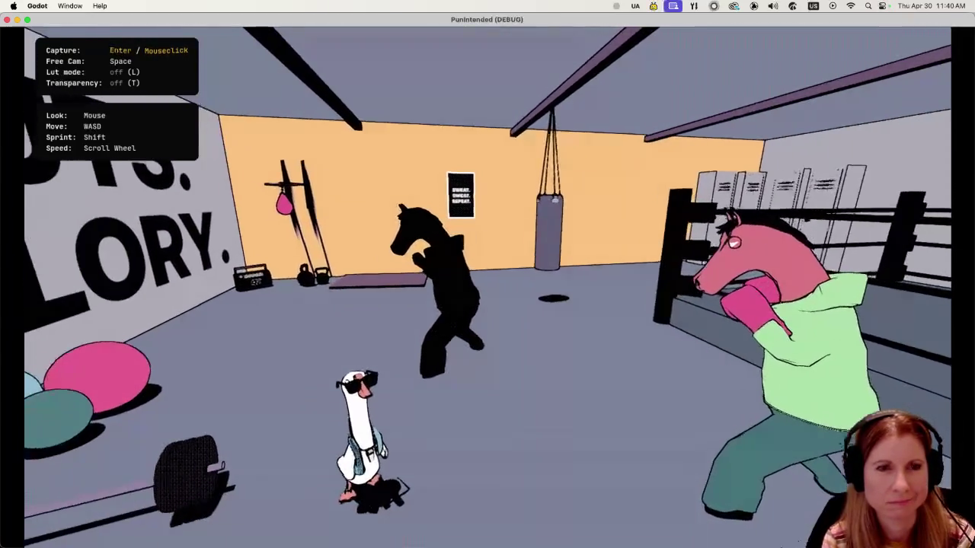
key(d)
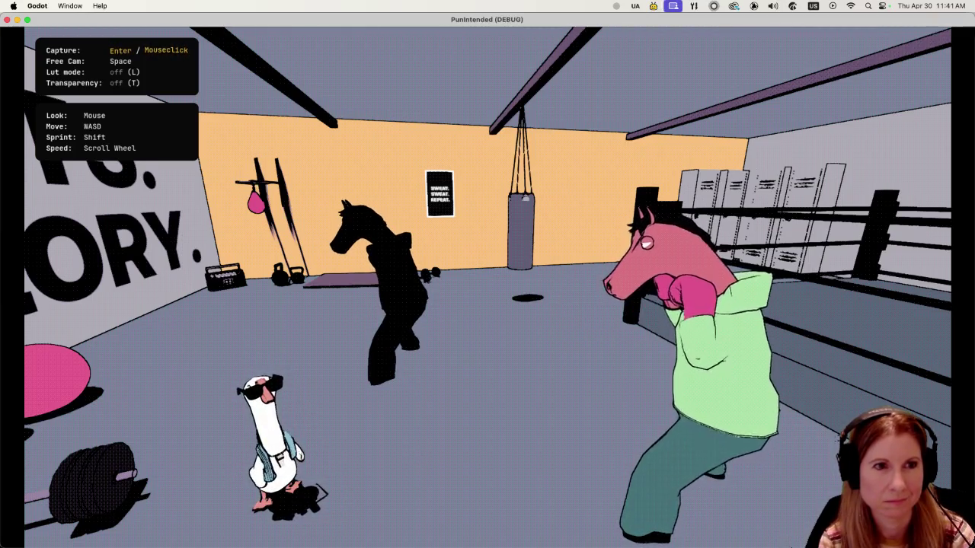
key(super+q)
click(670, 214)
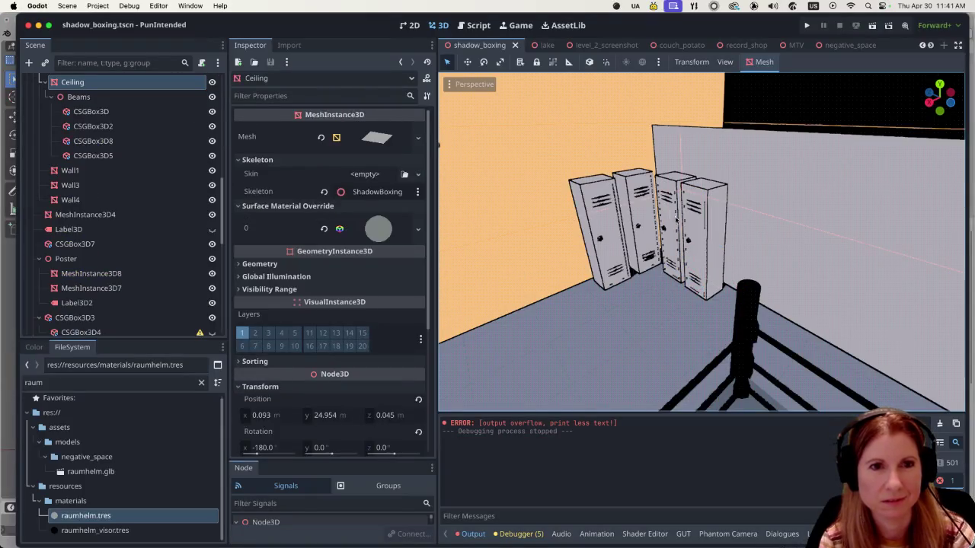
- Select locker6 and locker7 and trial-move them with the gizmo, undoing each move
scroll(121, 228, down, 10)
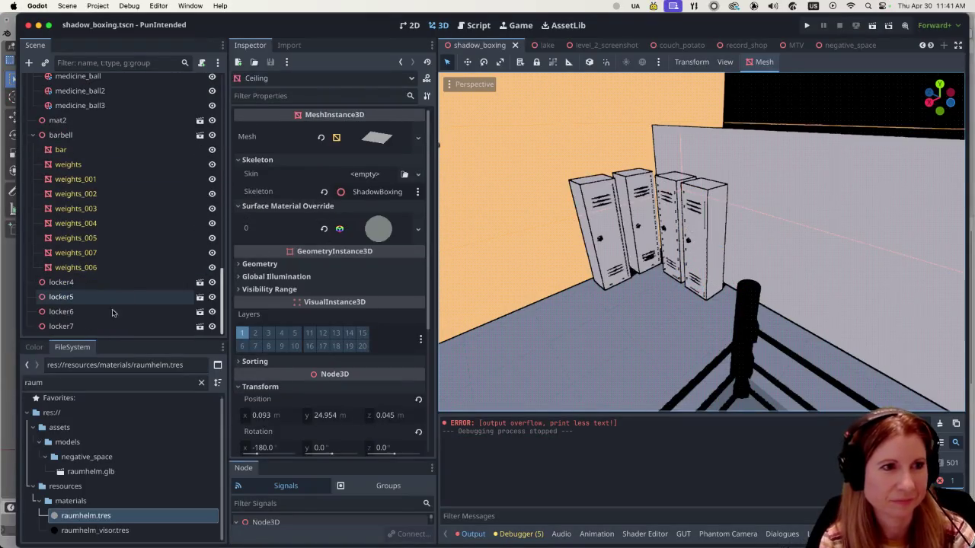
click(103, 326)
shift+click(106, 312)
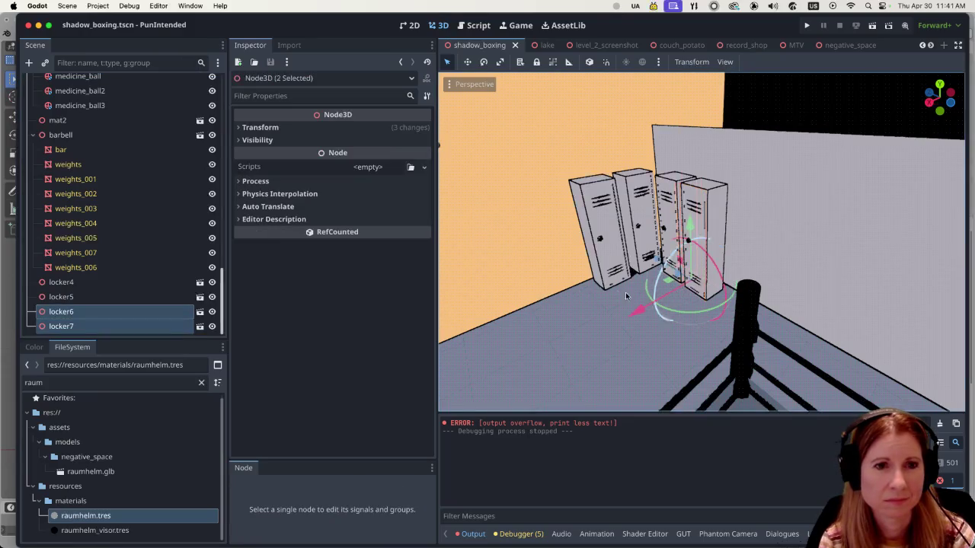
scroll(687, 359, down, 5)
scroll(687, 370, up, 10)
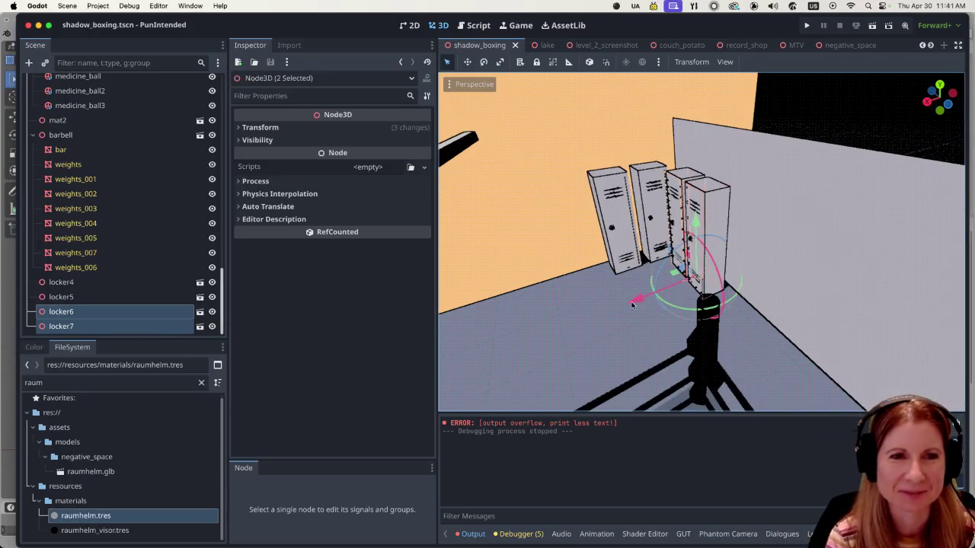
mouse_move(633, 304)
mouse_down()
mouse_move(587, 316)
mouse_move(573, 355)
mouse_move(612, 354)
mouse_move(624, 339)
mouse_move(585, 359)
mouse_up()
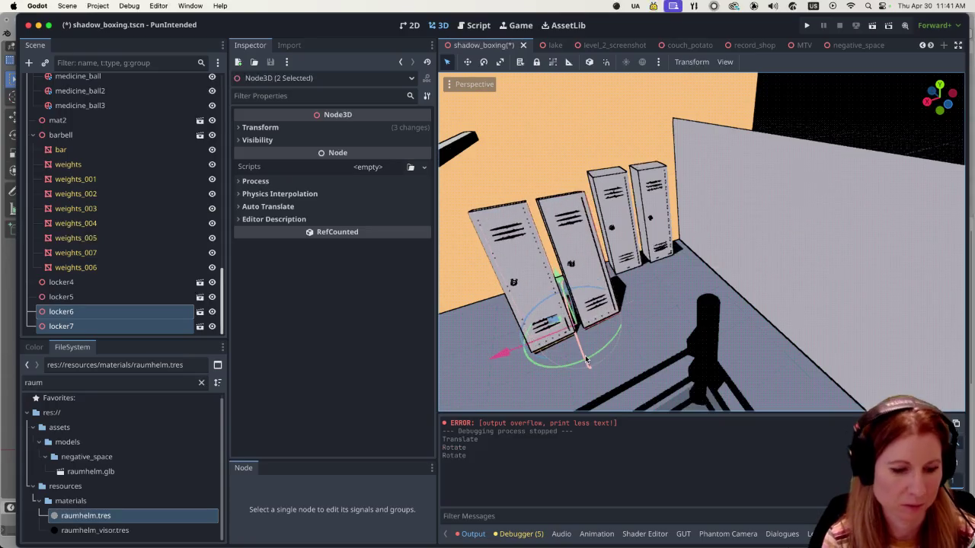
key(super+z)
drag(556, 279, 542, 244)
key(super+z)
mouse_move(546, 294)
mouse_down()
mouse_move(667, 296)
mouse_move(660, 361)
mouse_move(552, 371)
mouse_move(533, 360)
mouse_up()
- In top view, set locker6 and locker7's Rotation Y to -180
key(KP_7)
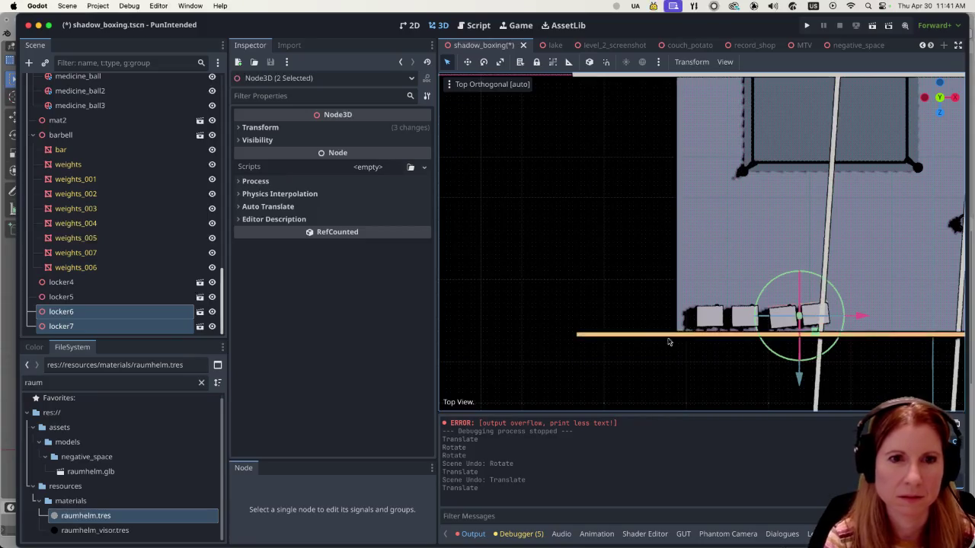
click(240, 131)
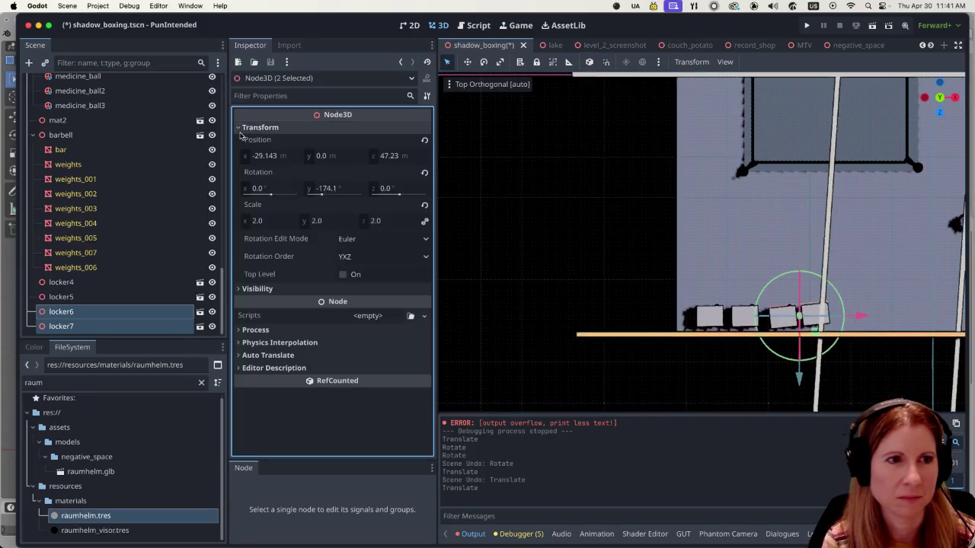
click(325, 193)
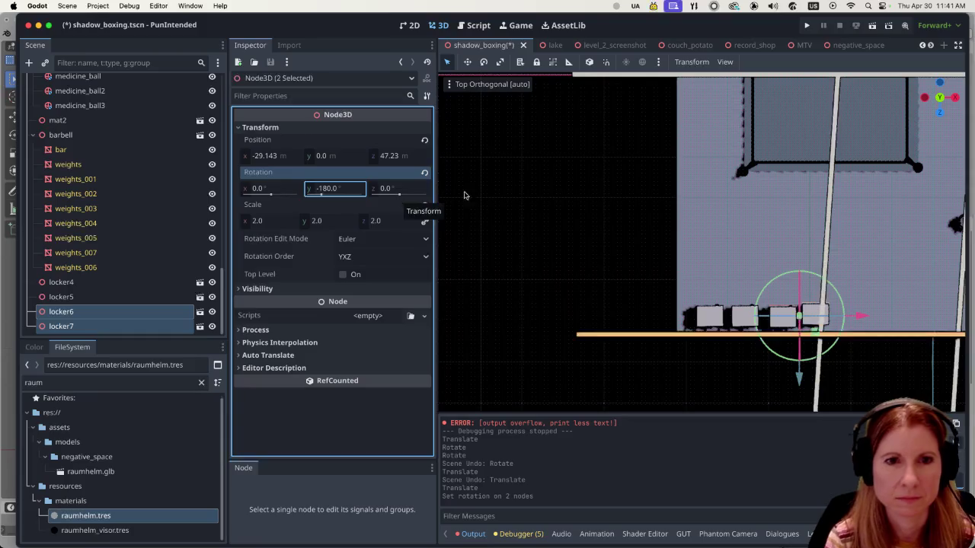
key(Return)
click(839, 249)
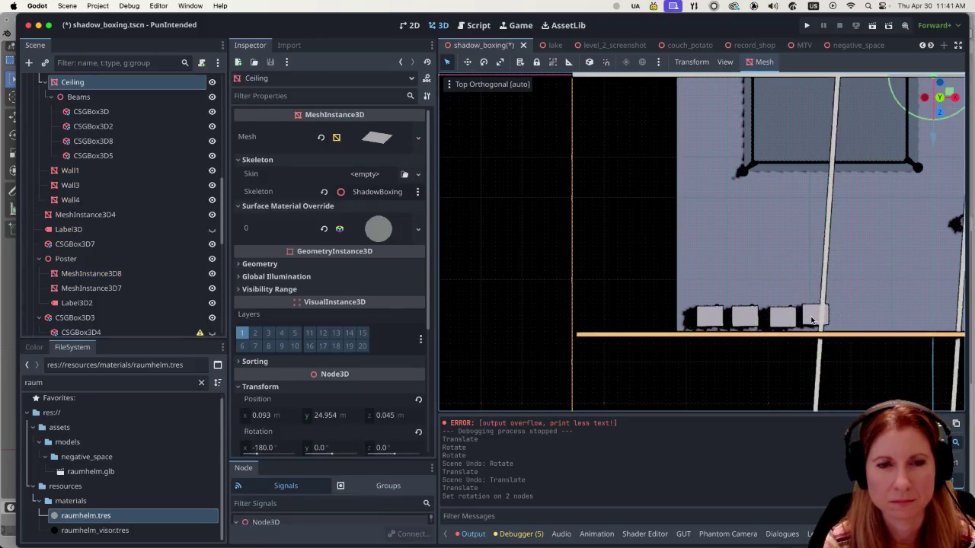
- Select locker6 alone and shift it slightly along Z into line
scroll(114, 259, down, 10)
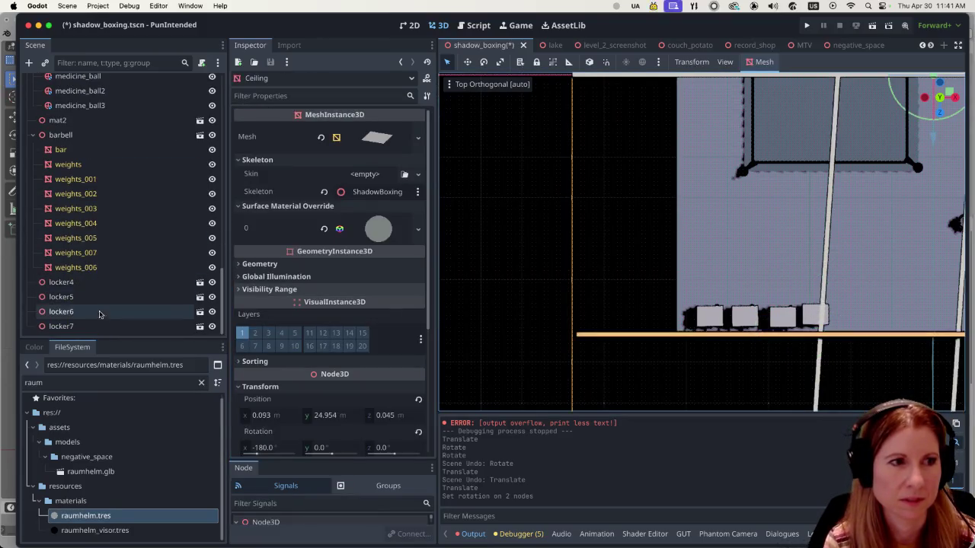
click(93, 326)
click(97, 314)
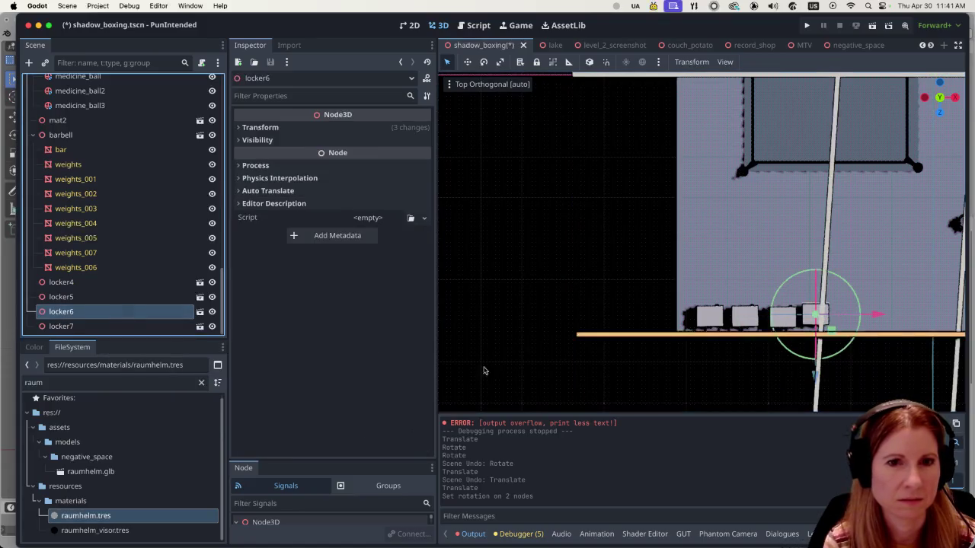
drag(817, 385, 818, 388)
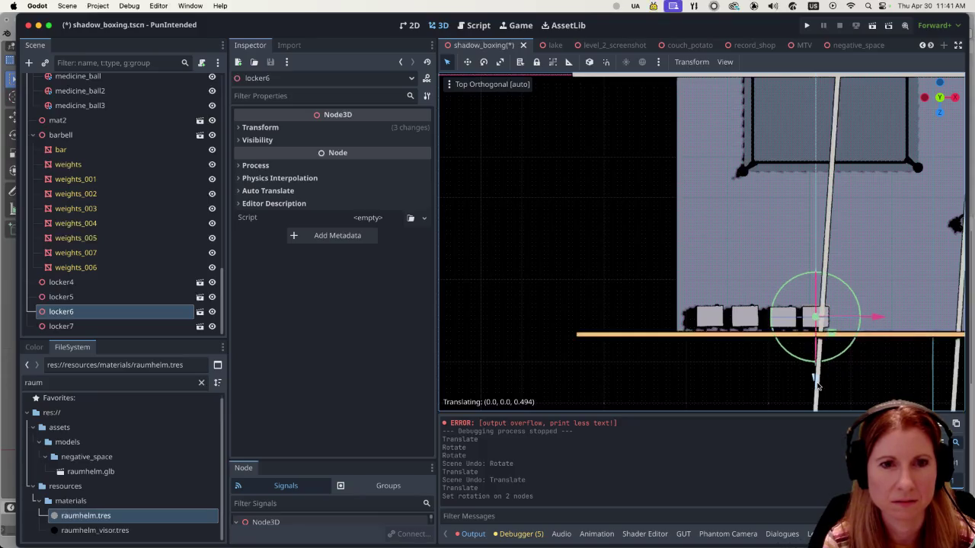
click(769, 237)
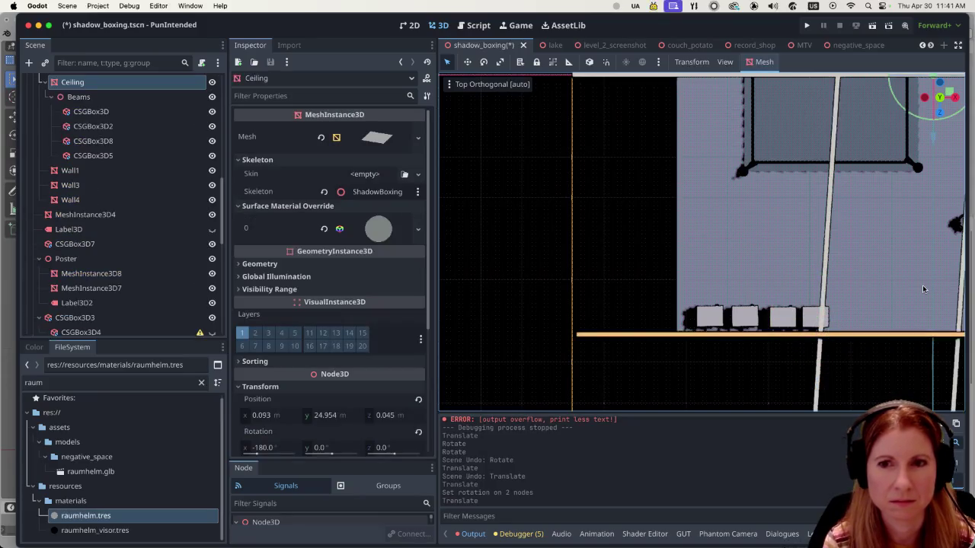
- Save the shadow_boxing scene and run it to check the lockers
mouse_move(913, 287)
mouse_down()
mouse_move(728, 220)
mouse_move(622, 161)
mouse_move(619, 140)
mouse_move(630, 174)
mouse_up()
key(ctrl+s)
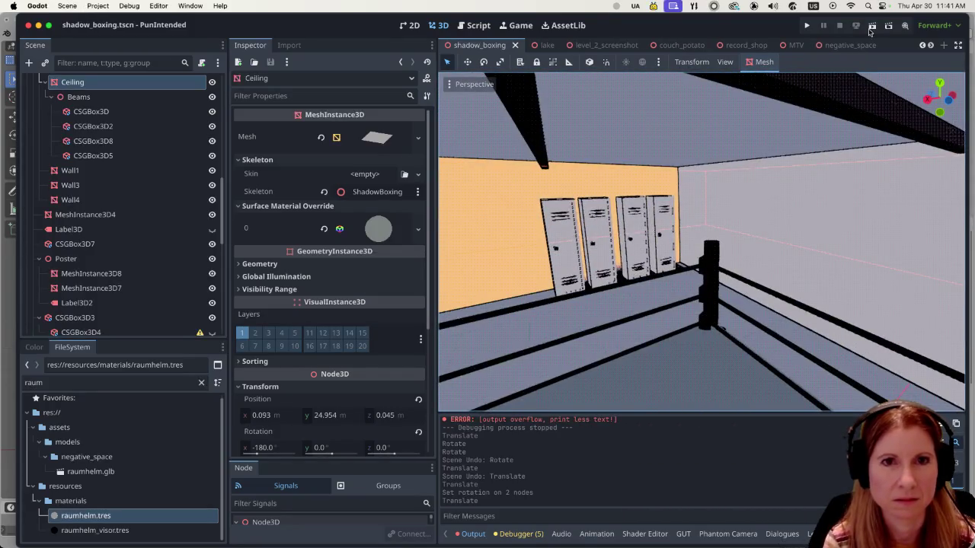
click(872, 26)
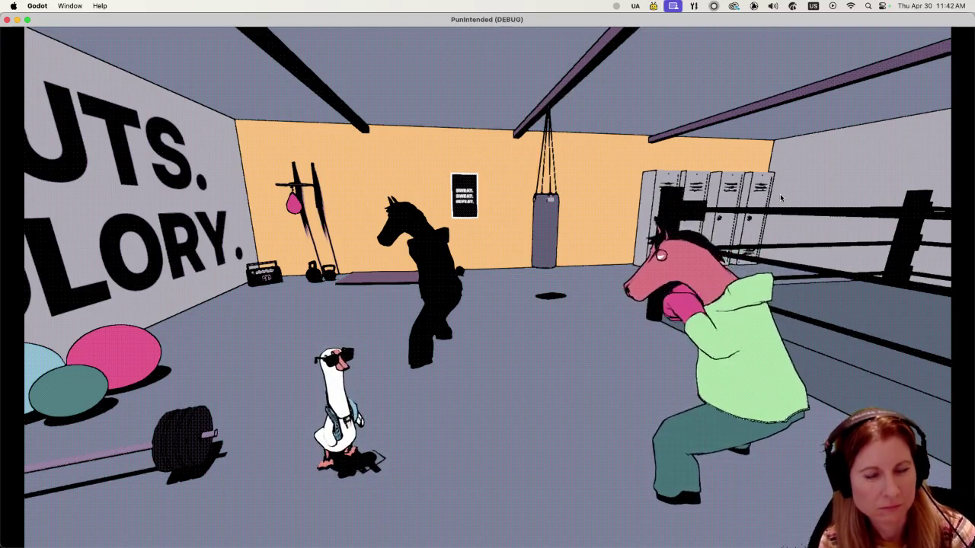
key(Escape)
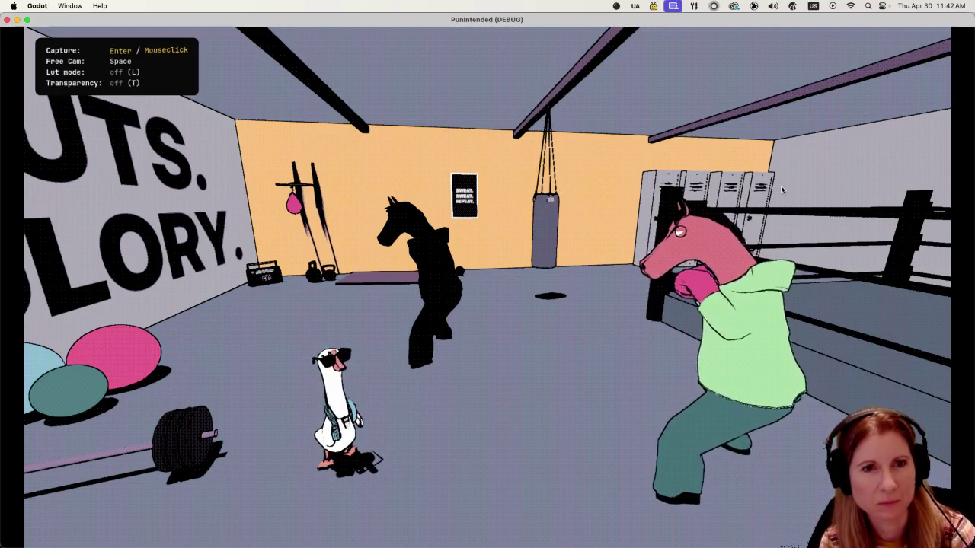
key(space)
key(w)
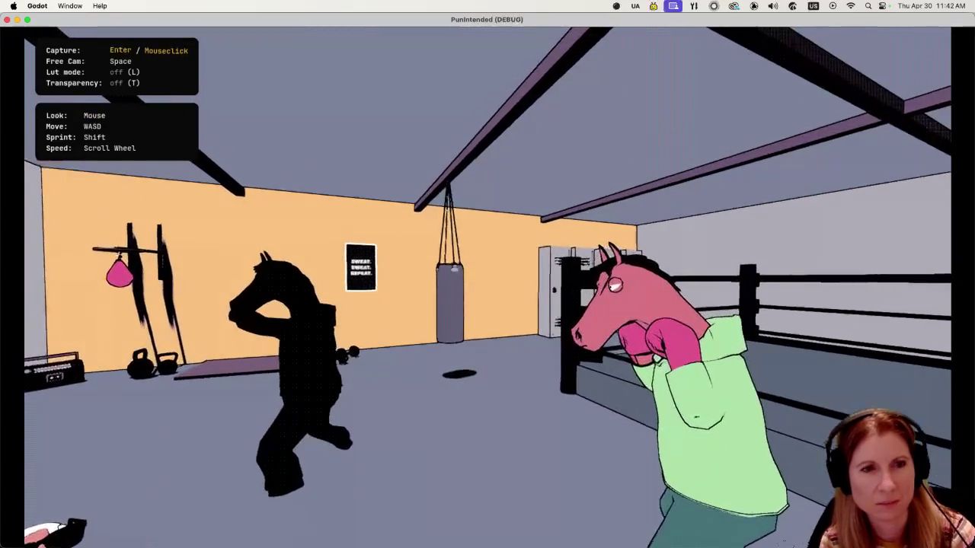
key(w)
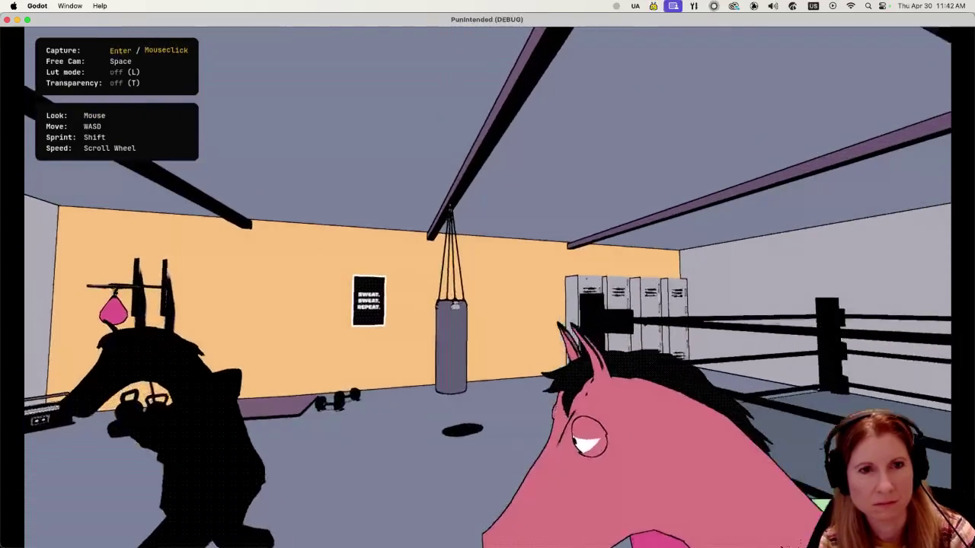
key(w)
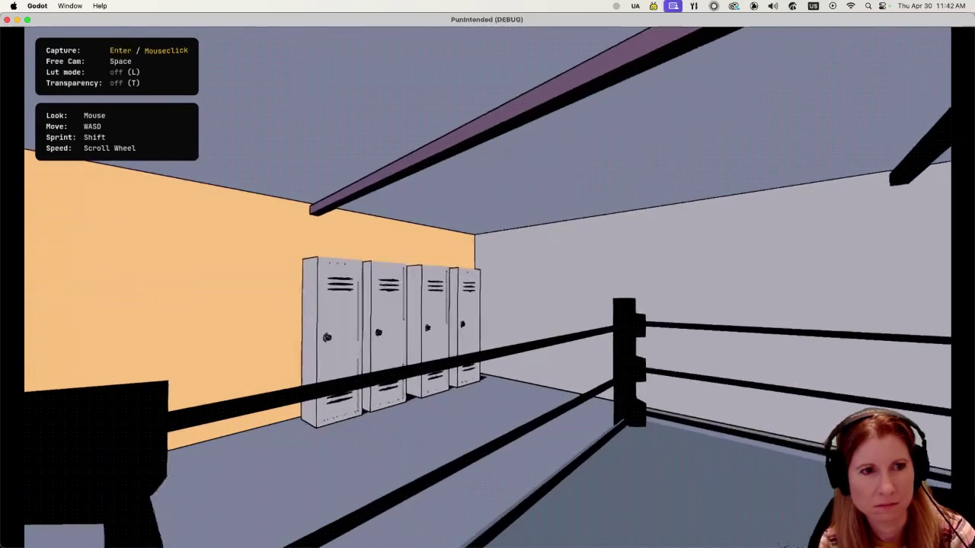
key(w)
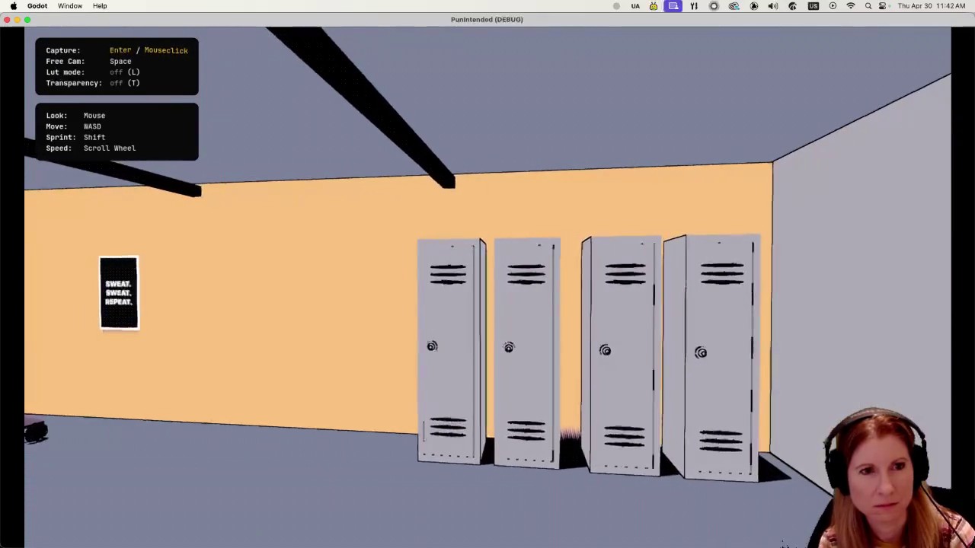
key(w)
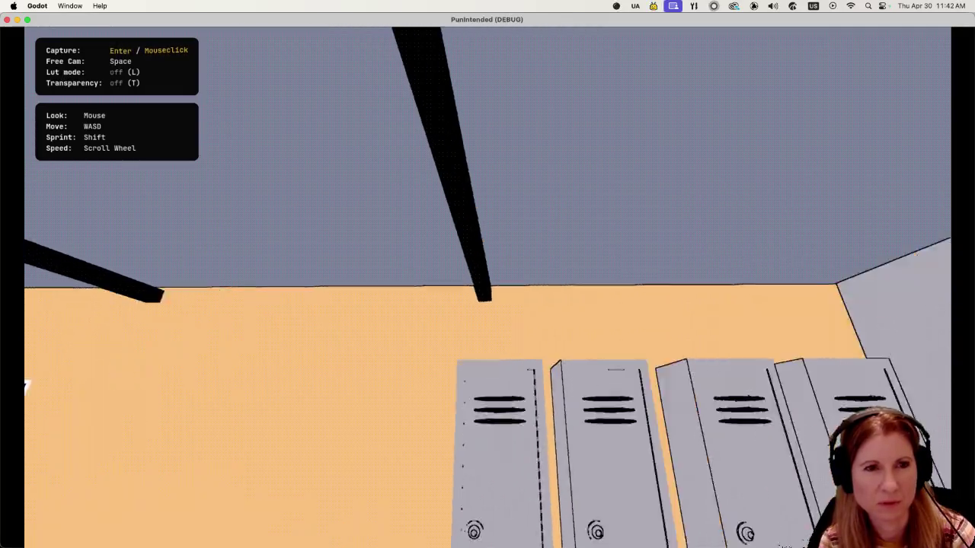
key(w)
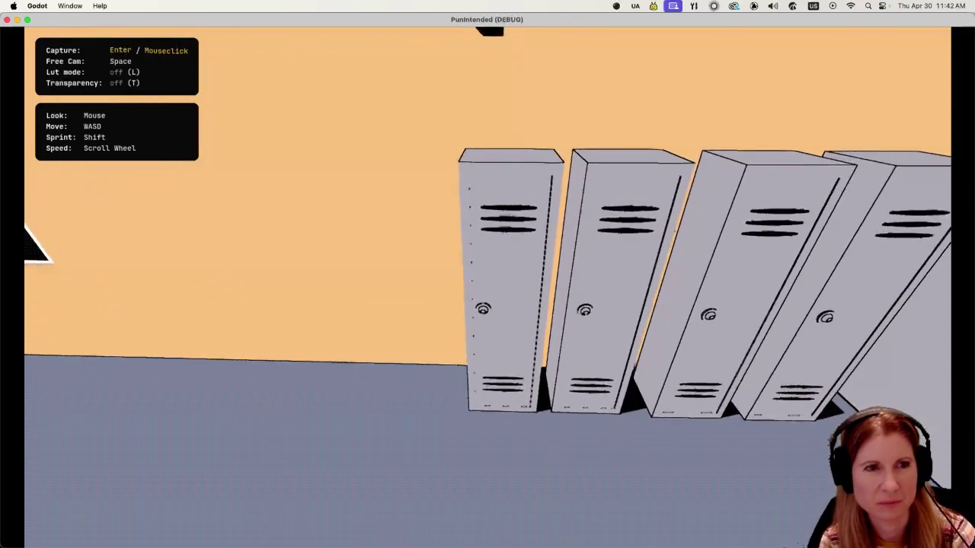
key(w)
key(s)
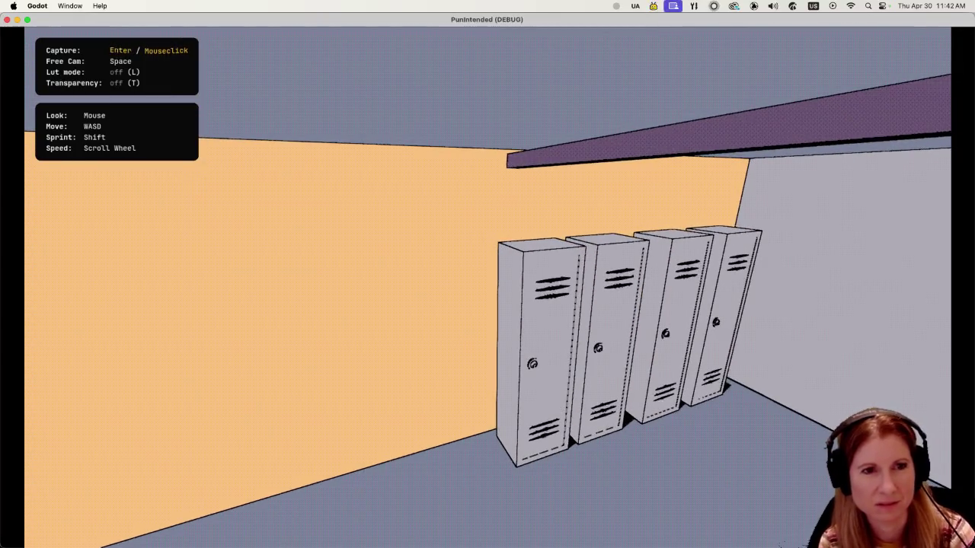
key(s)
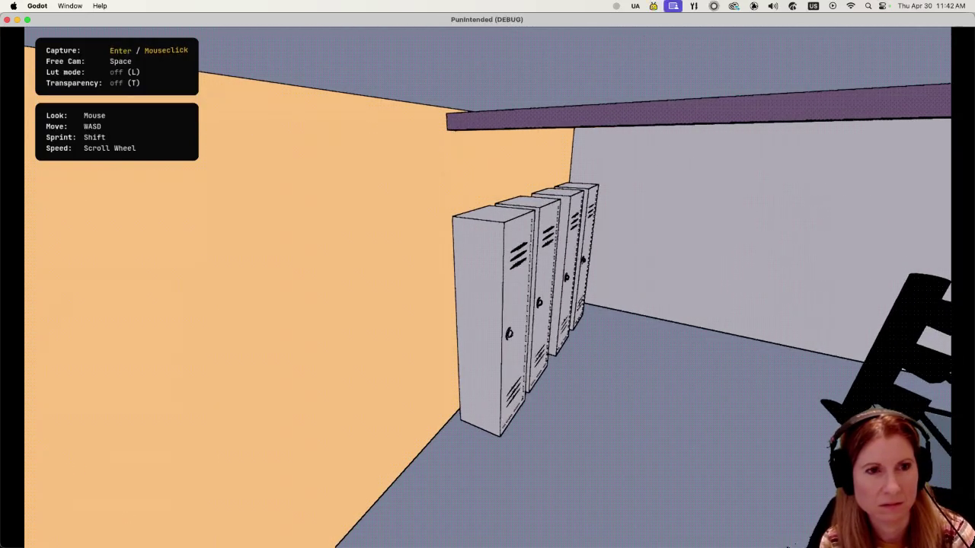
key(d)
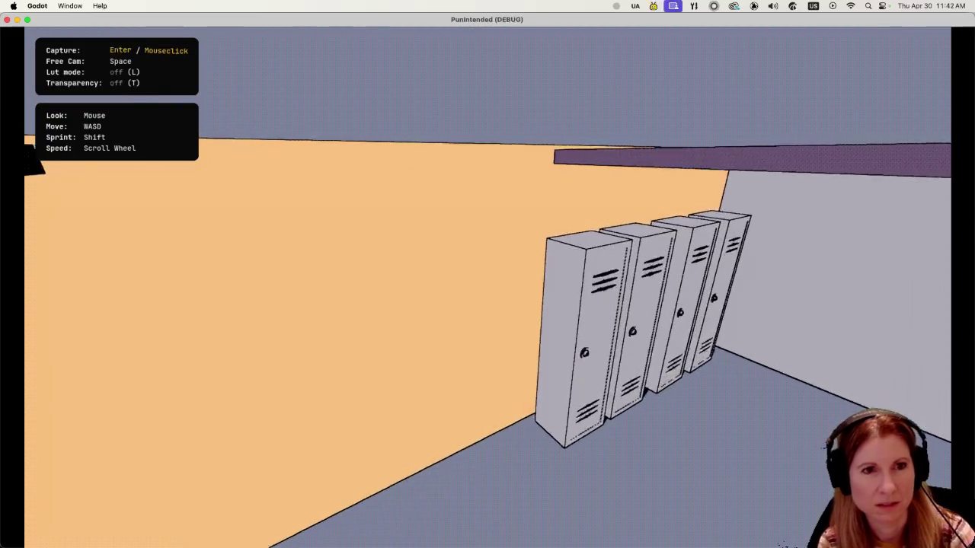
key(w)
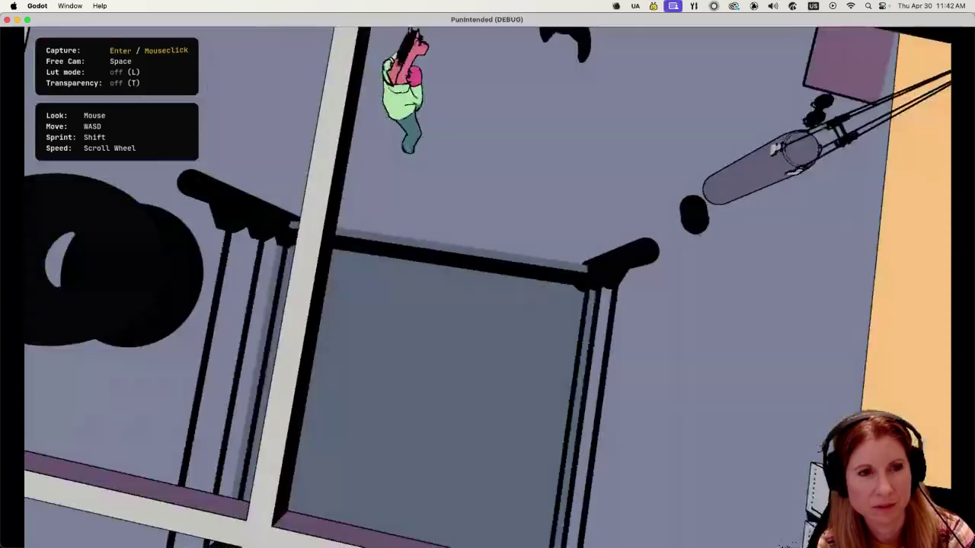
mouse_move(487, 274)
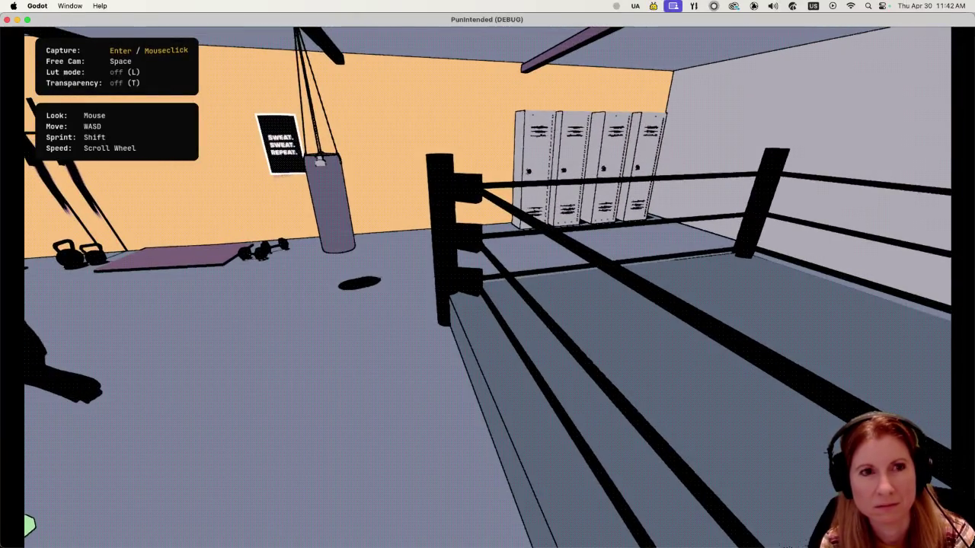
key(s)
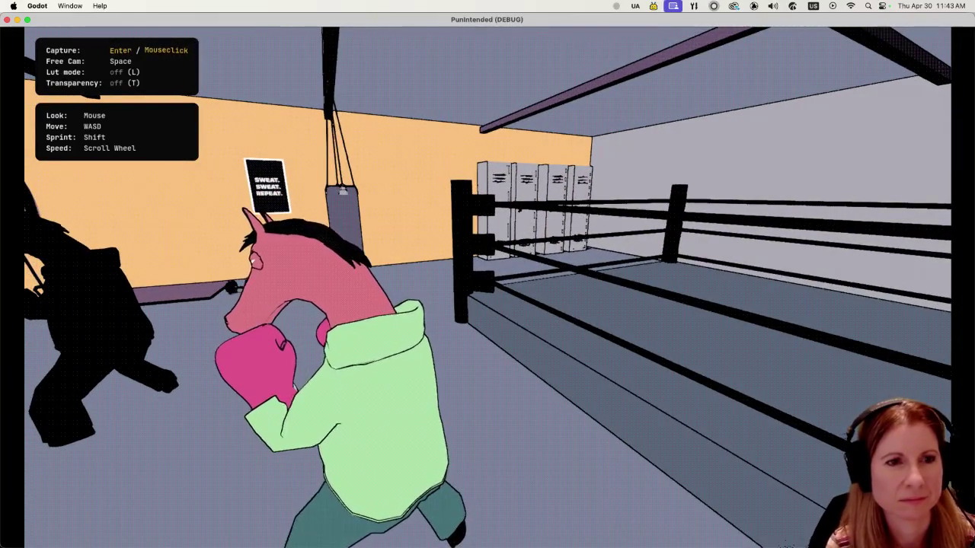
key(w)
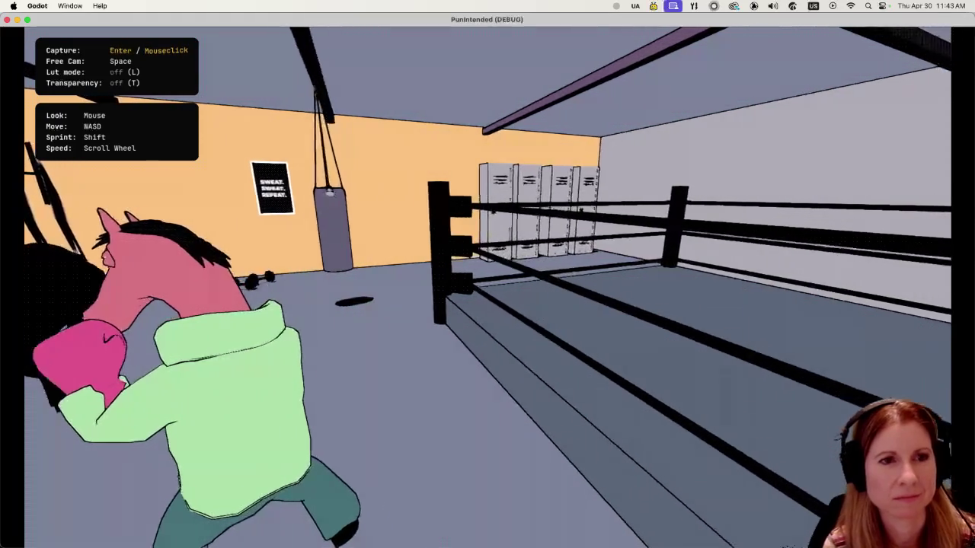
key(super+q)
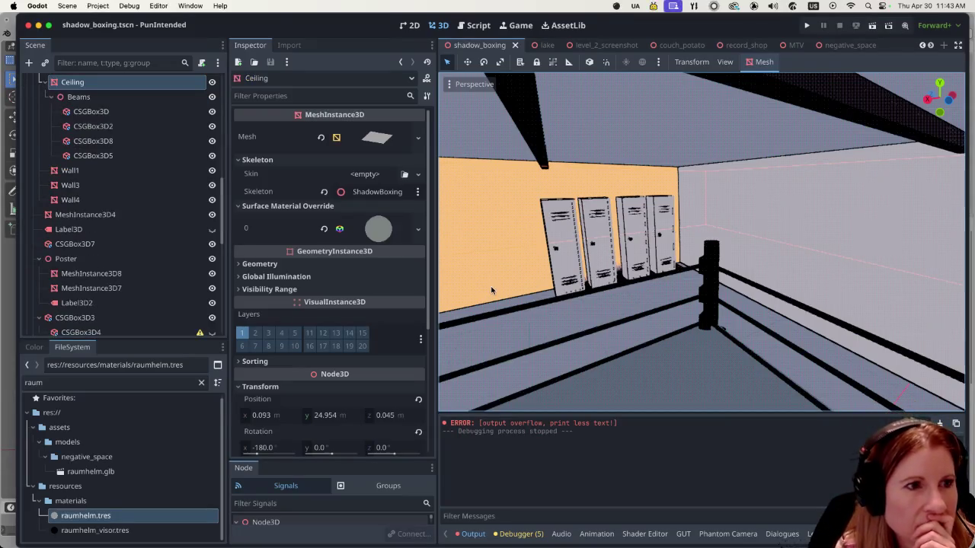
scroll(142, 222, up, 10)
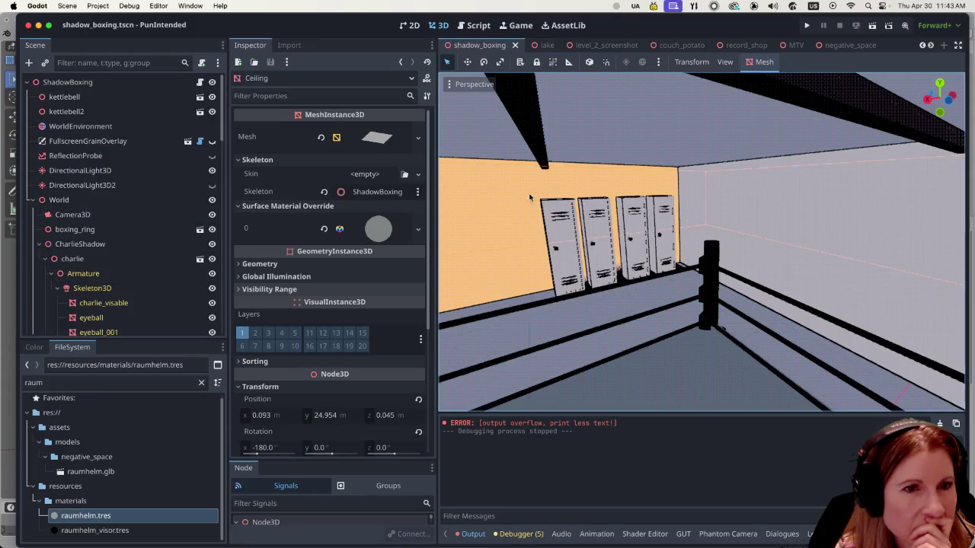
scroll(543, 204, up, 5)
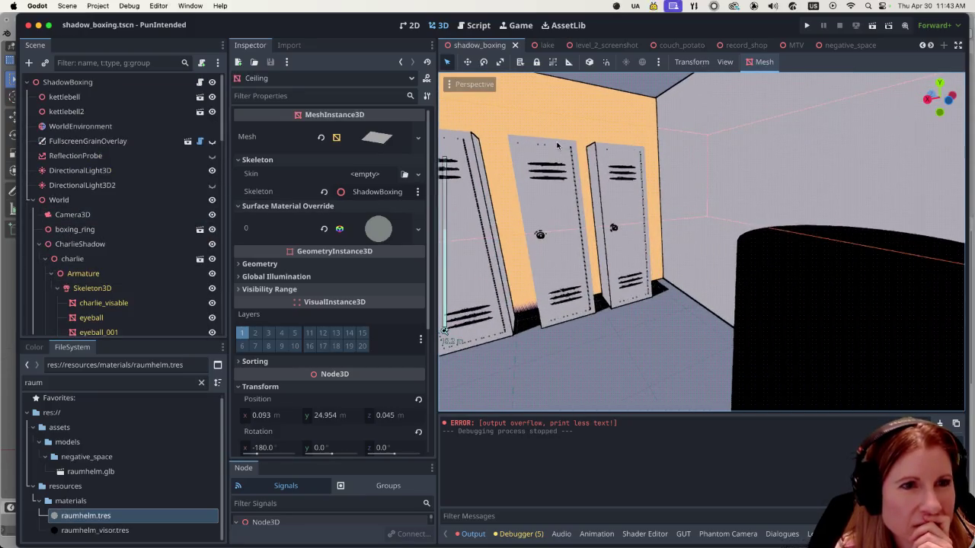
scroll(557, 145, down, 8)
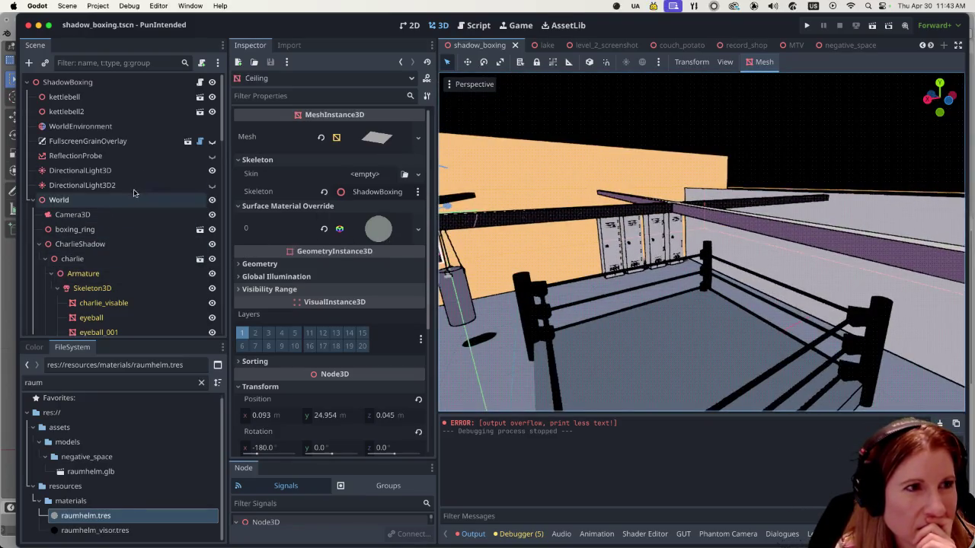
click(129, 127)
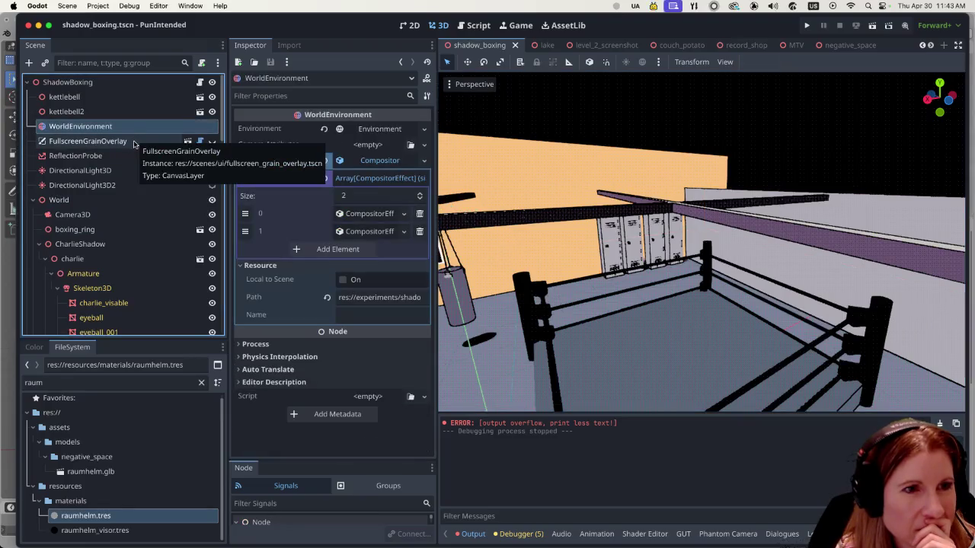
- Expand compositor effect 0, showing depth threshold 0.5, normal threshold 0.4, and Distance Fade
click(359, 214)
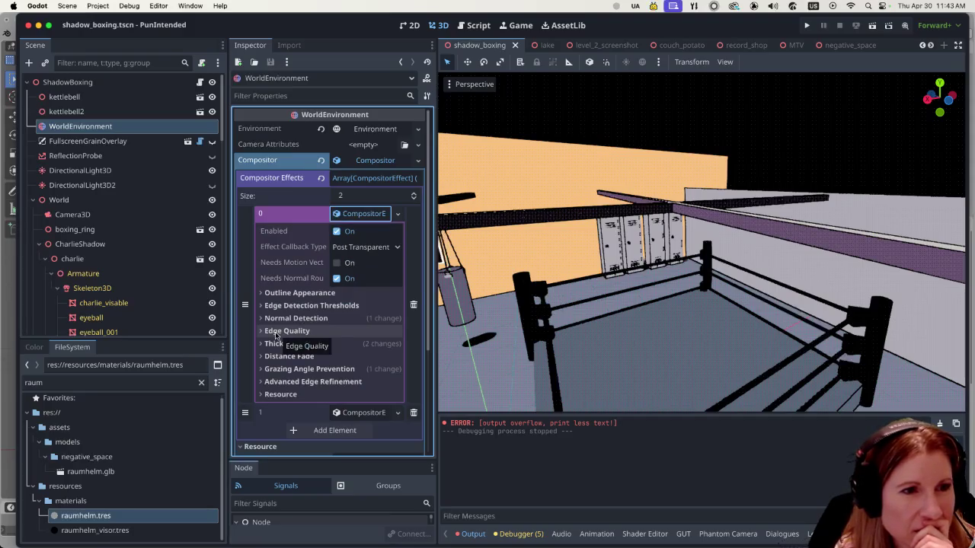
click(261, 306)
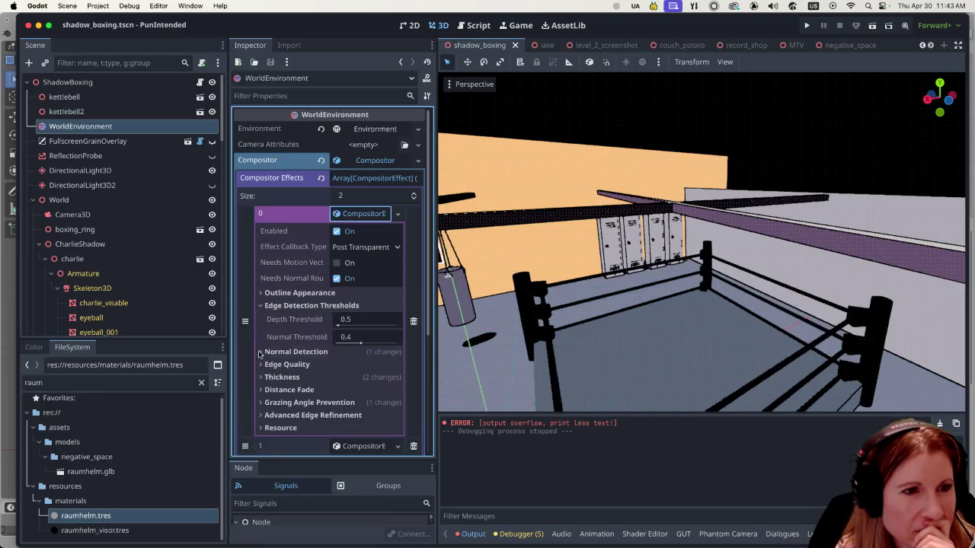
scroll(543, 271, up, 5)
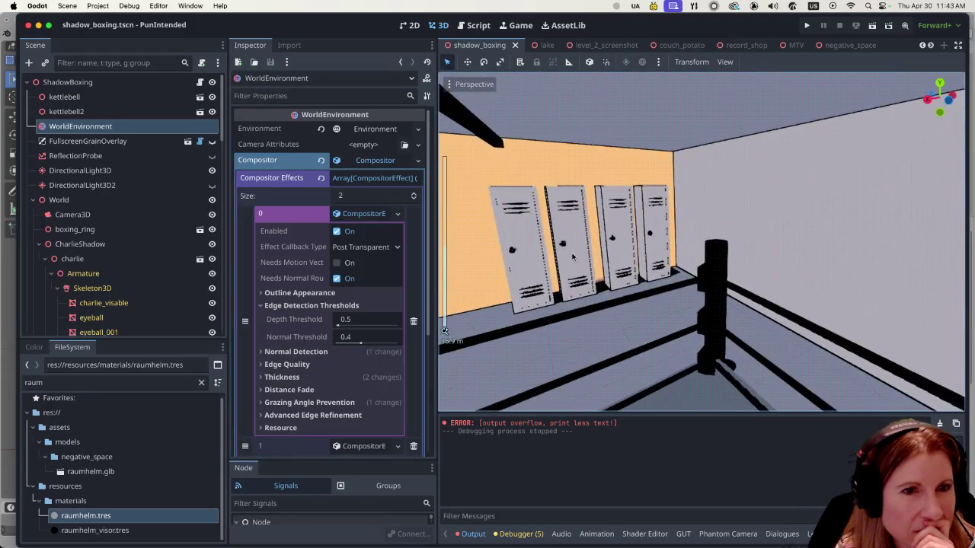
scroll(543, 271, down, 4)
scroll(543, 271, down, 10)
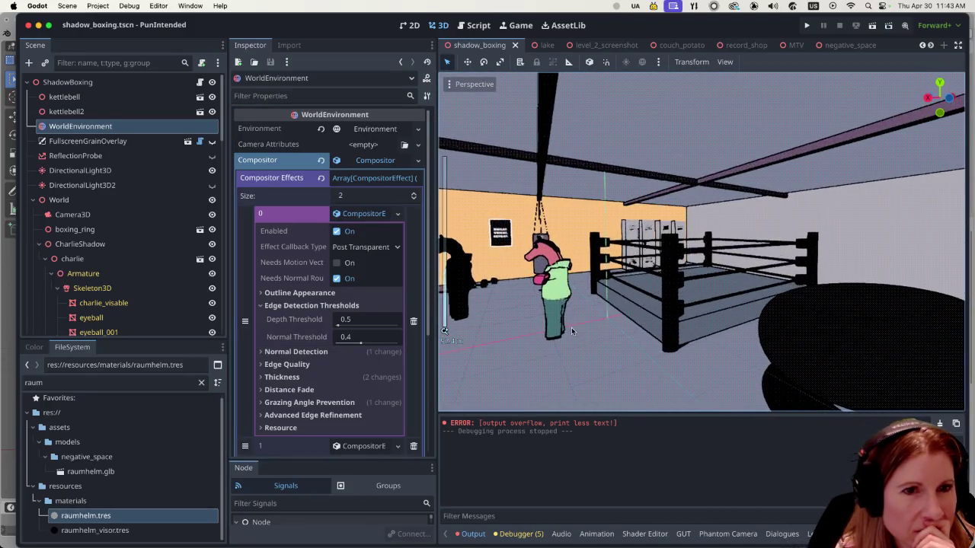
scroll(530, 321, up, 3)
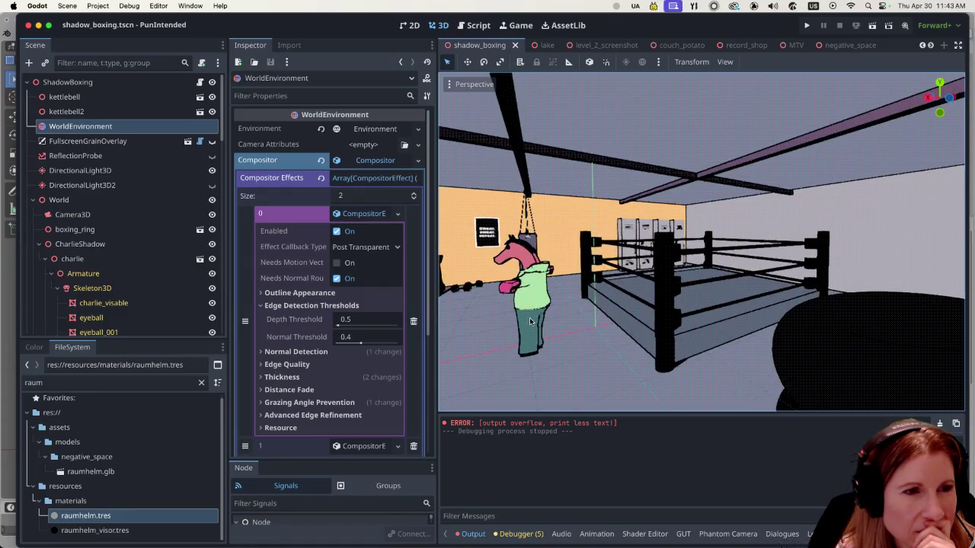
drag(530, 317, 537, 325)
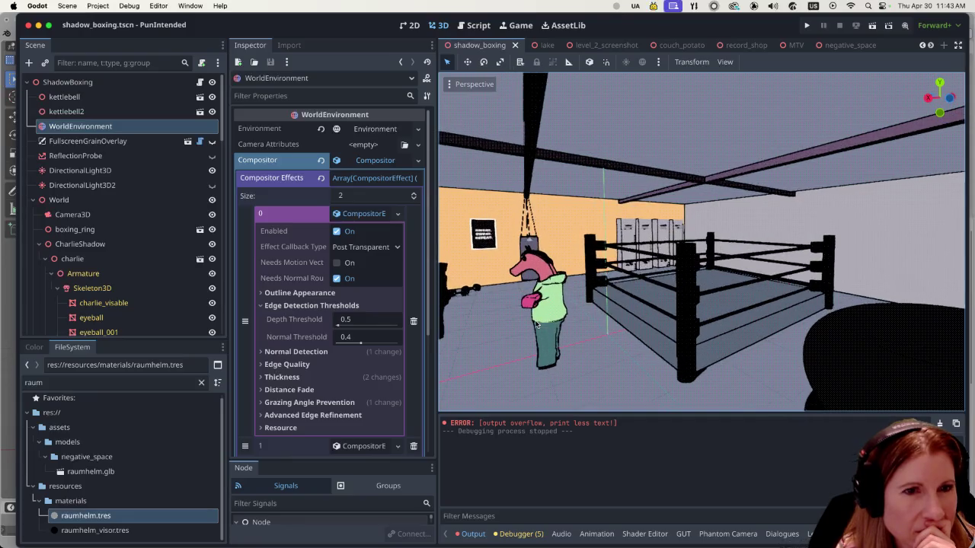
click(260, 390)
scroll(371, 404, down, 1)
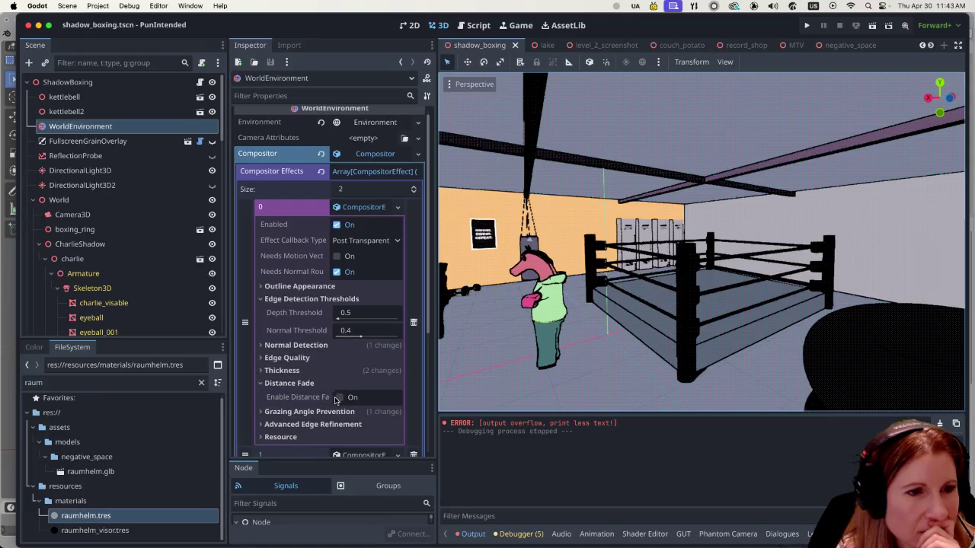
- Toggle Enable Distance Fade on and off four times, leaving it unchecked
click(339, 397)
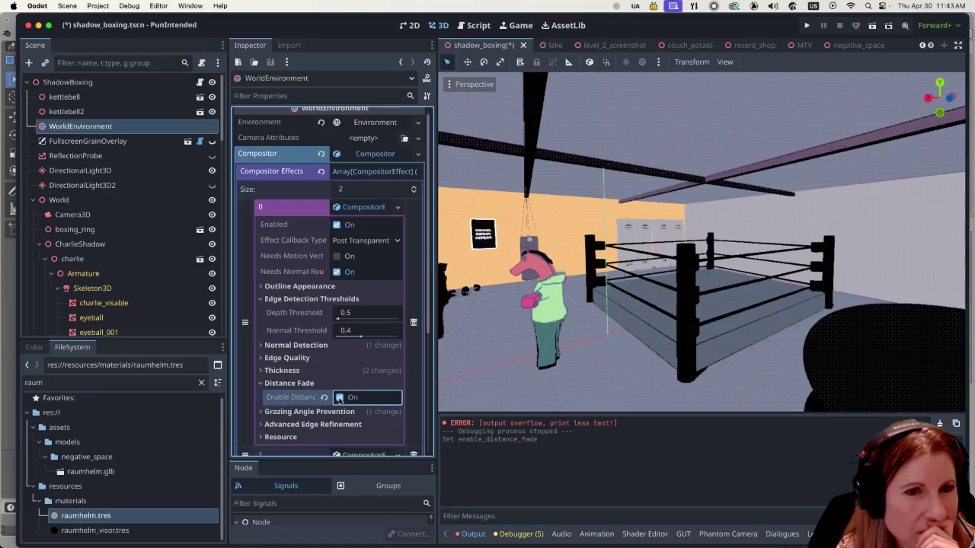
click(340, 398)
click(340, 398)
click(340, 398)
click(339, 398)
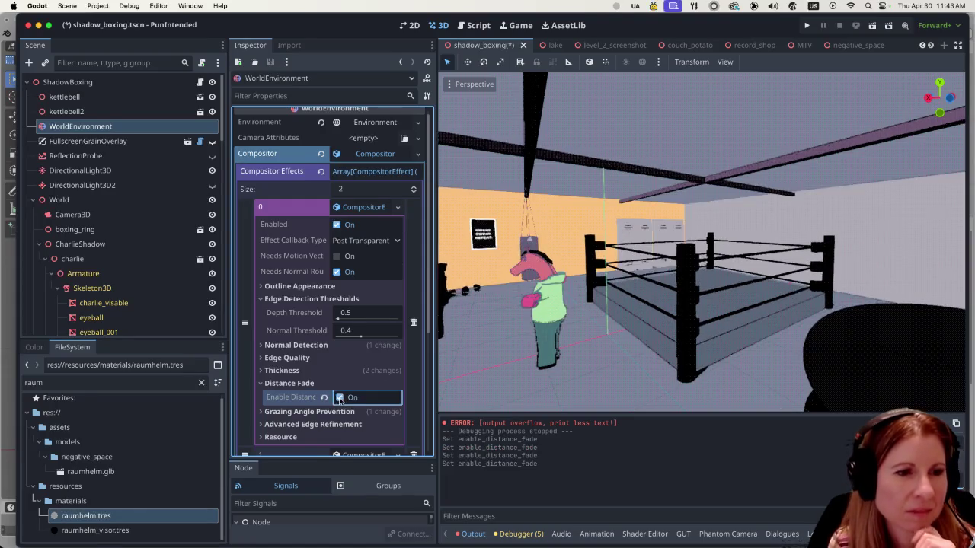
click(340, 398)
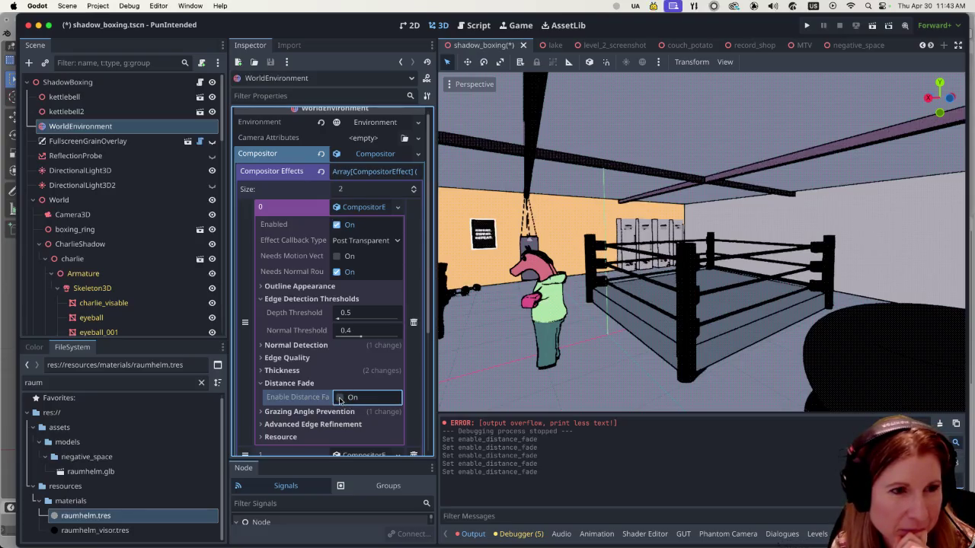
click(340, 397)
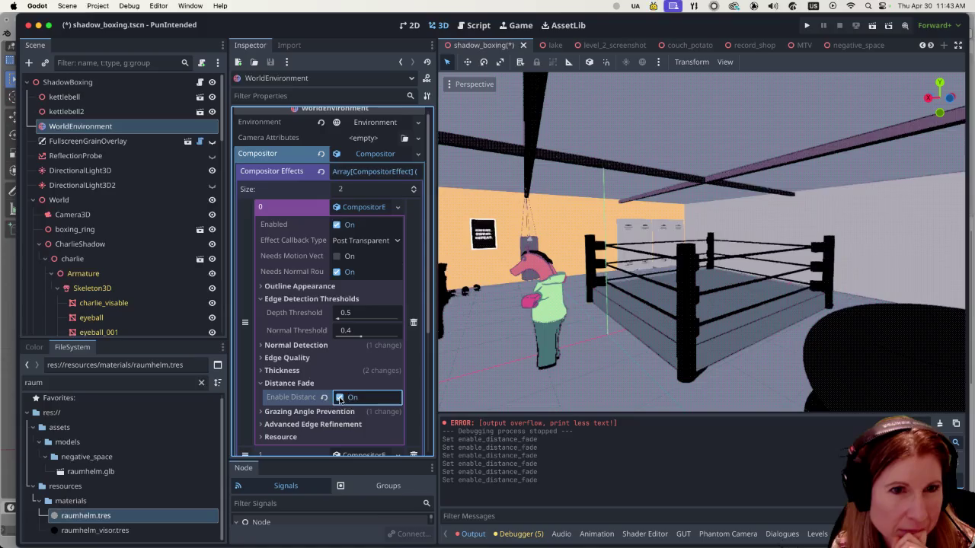
click(340, 398)
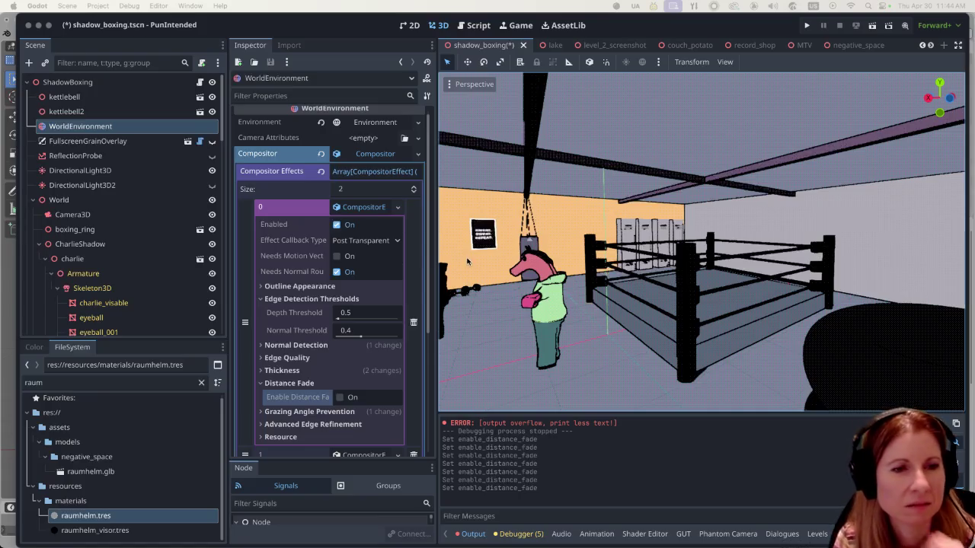
mouse_move(341, 327)
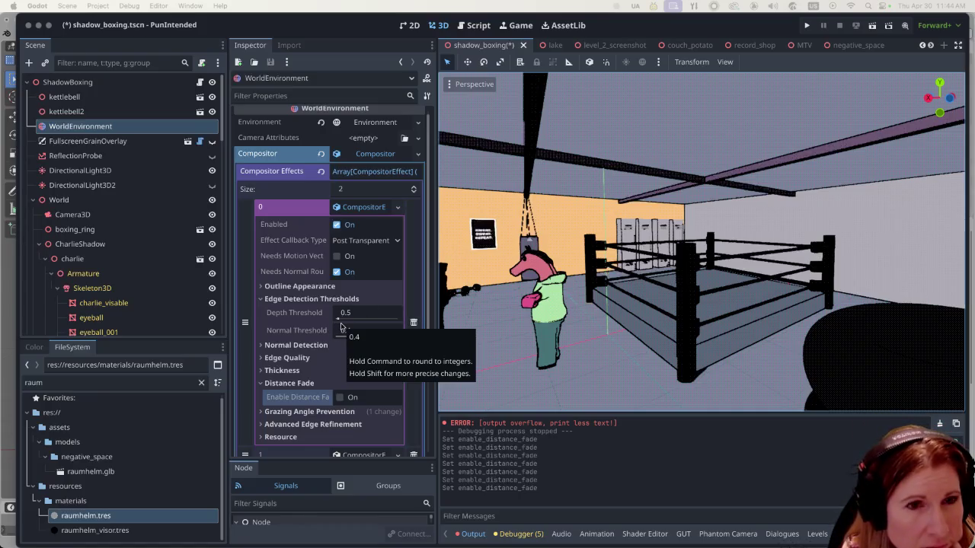
- Test a higher depth threshold, then revert depth to 0.5 and normal to 0.4
mouse_move(345, 317)
mouse_down()
mouse_move(387, 318)
mouse_move(341, 320)
mouse_move(405, 347)
mouse_up()
click(323, 313)
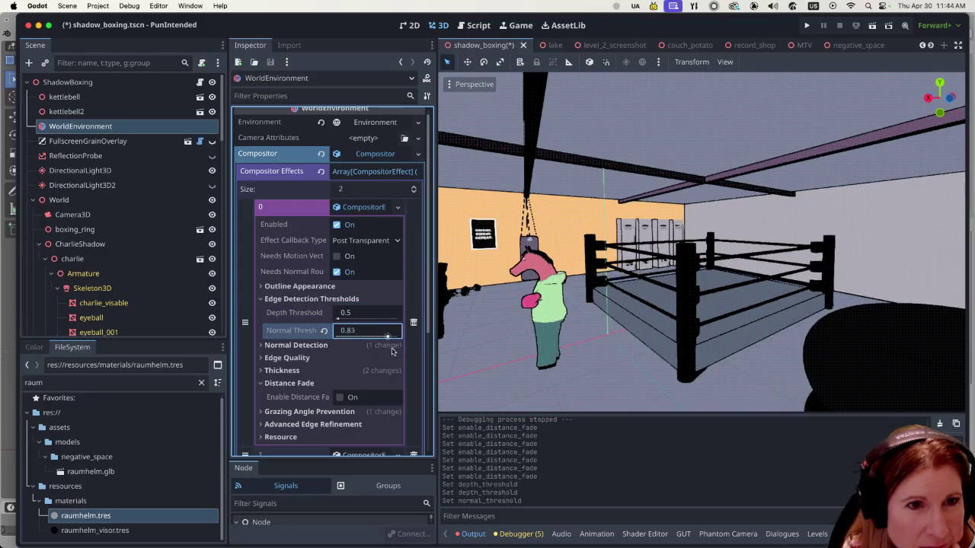
click(324, 330)
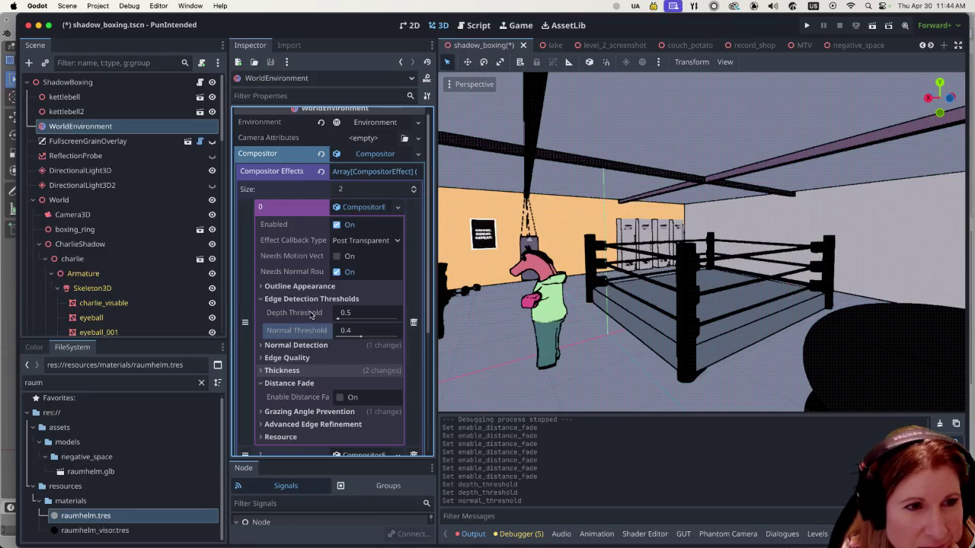
- Expand the Edge Quality, Outline Appearance and Advanced Edge Refinement sections
click(261, 360)
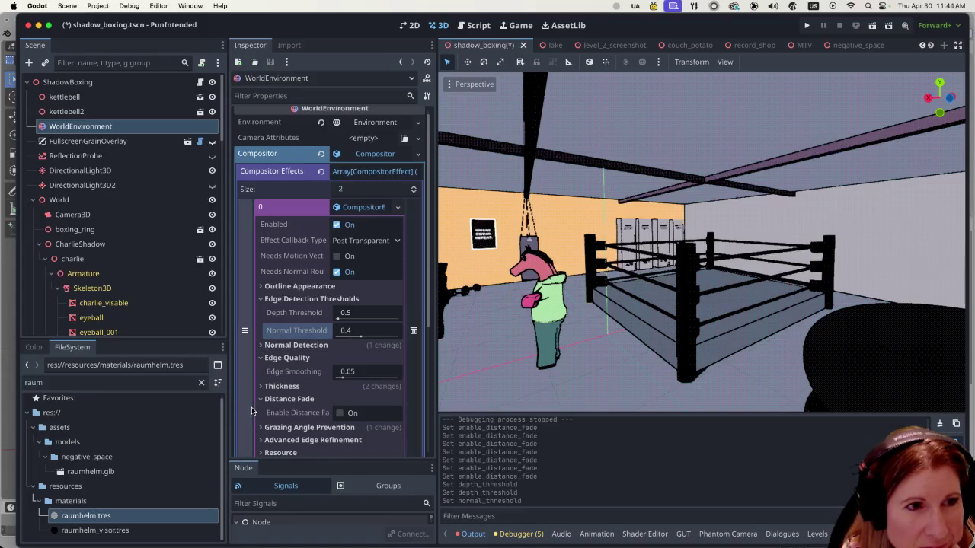
click(260, 287)
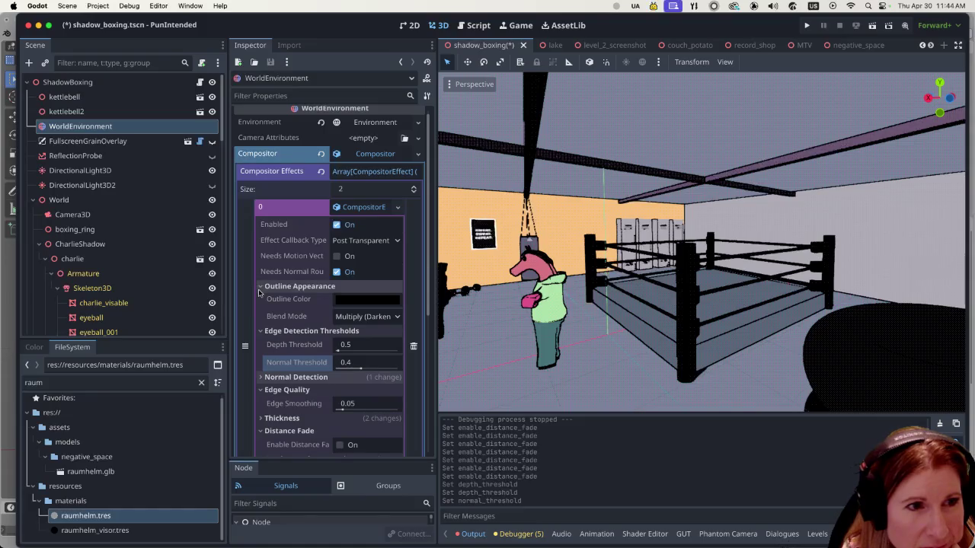
scroll(288, 314, down, 3)
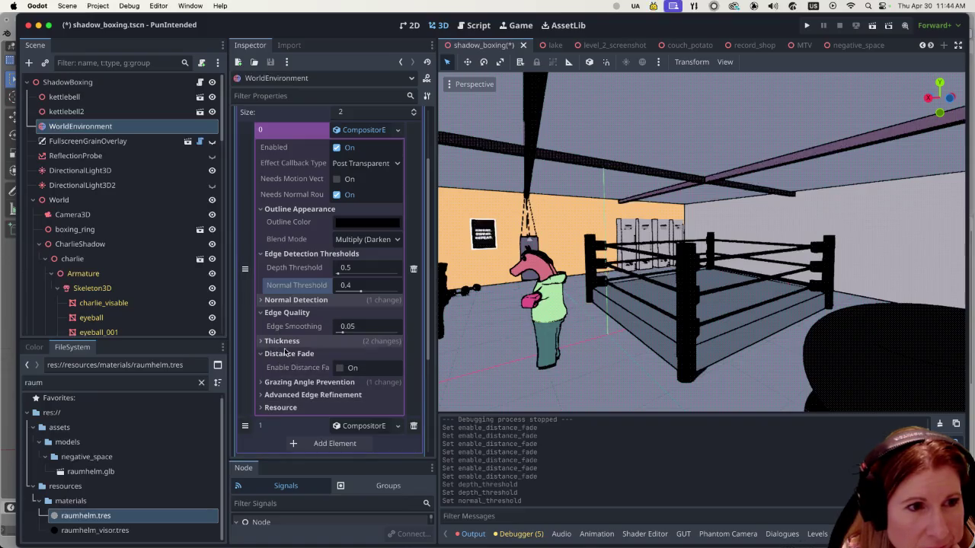
click(263, 395)
scroll(263, 397, down, 1)
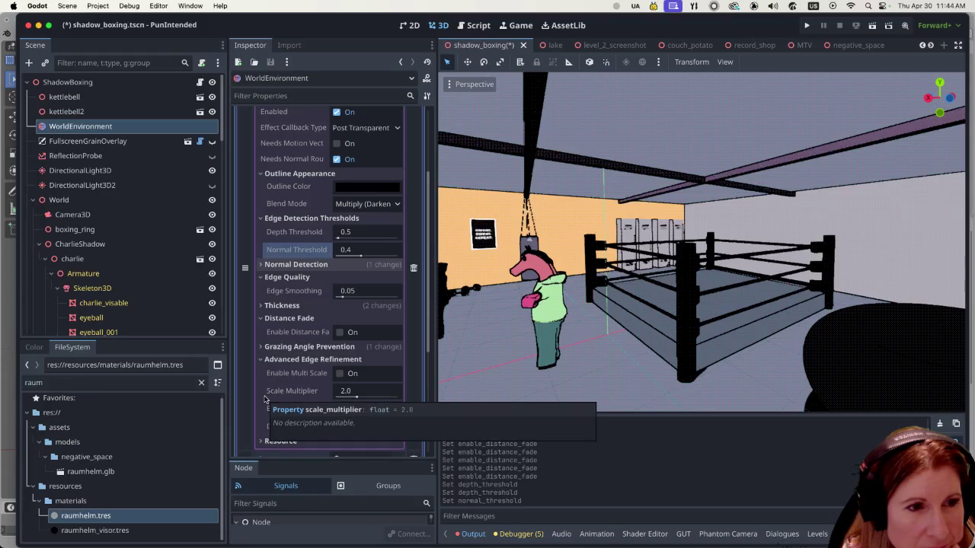
- Try multi-scale edge detection with scale multiplier 4.0, then revert to off and 2.0
click(340, 374)
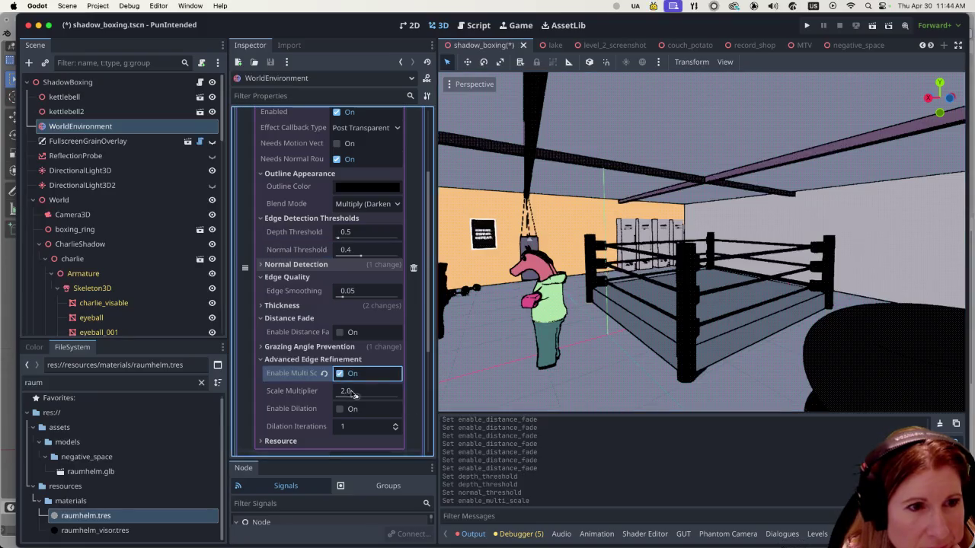
drag(356, 397, 441, 396)
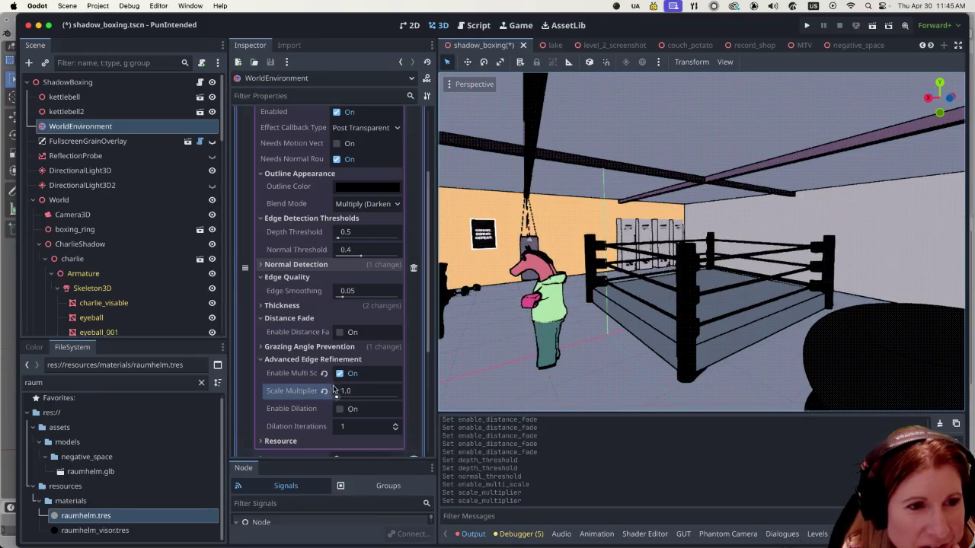
click(323, 391)
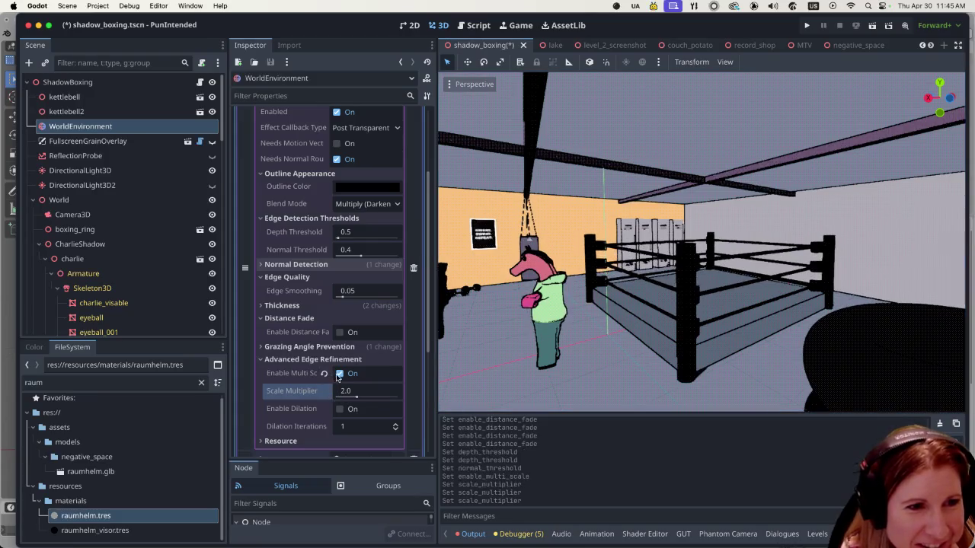
click(339, 374)
- Toggle edge dilation on and back off
click(340, 409)
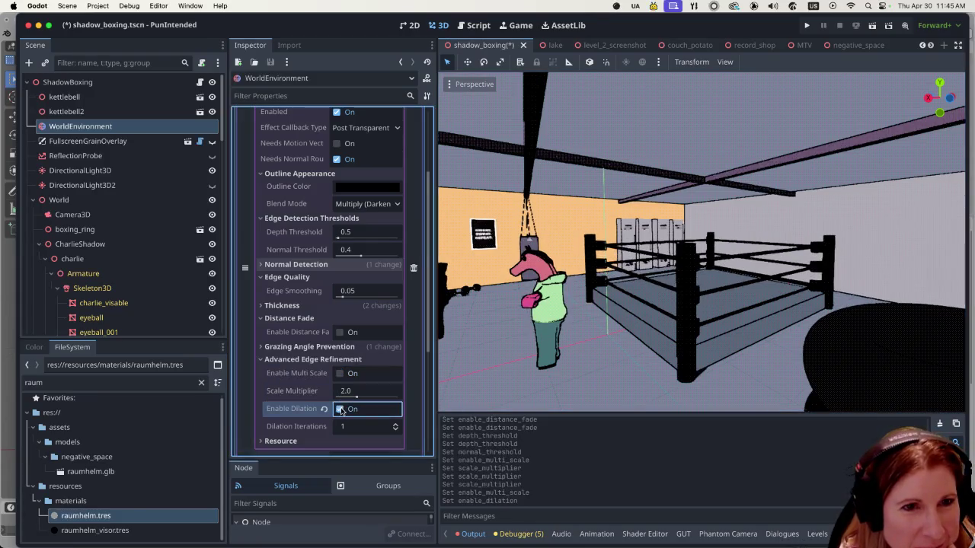
click(339, 409)
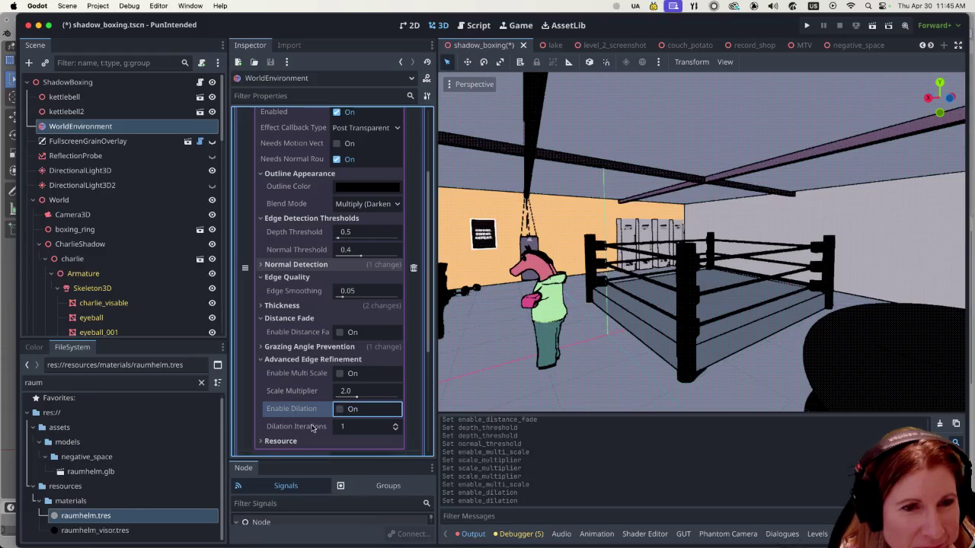
scroll(268, 377, down, 1)
scroll(268, 377, down, 1)
scroll(265, 379, up, 3)
scroll(263, 380, up, 2)
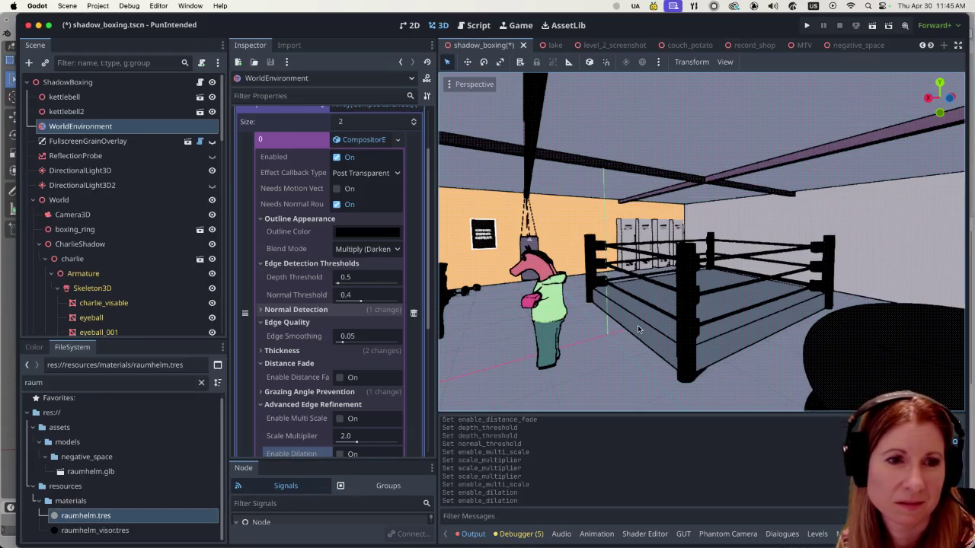
scroll(381, 358, down, 2)
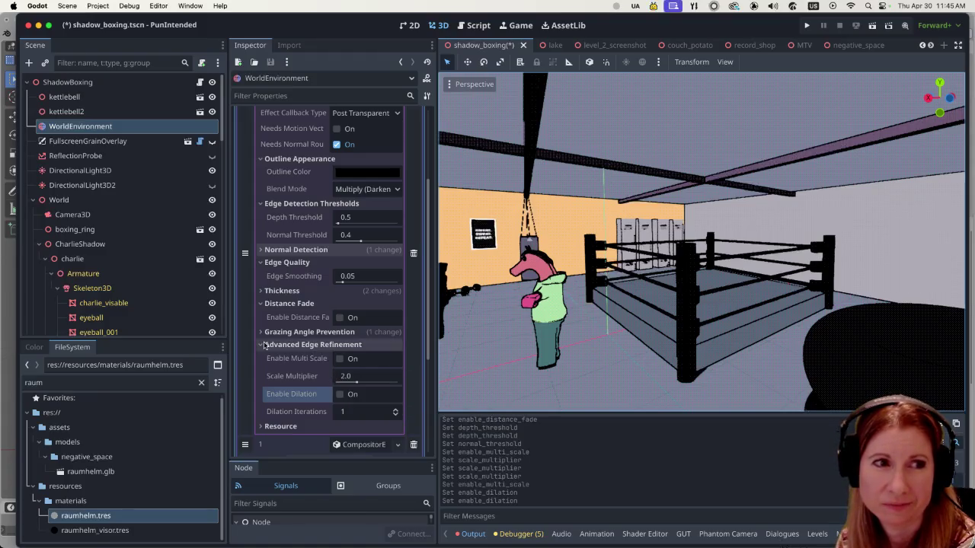
scroll(307, 375, up, 5)
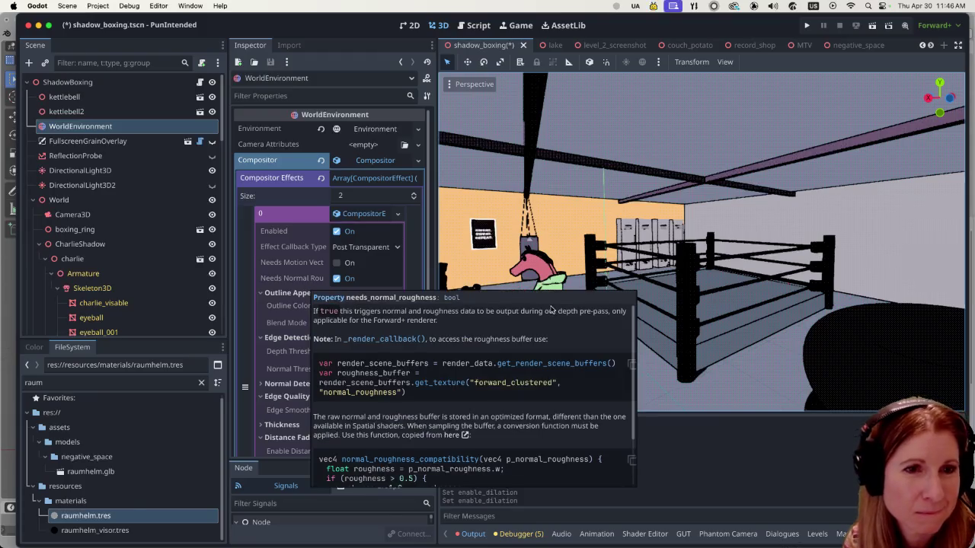
scroll(533, 221, up, 5)
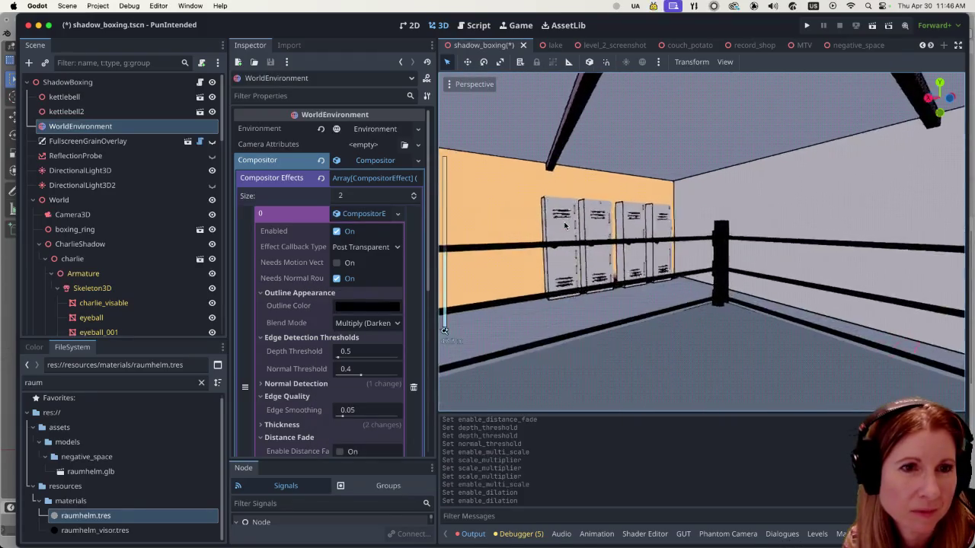
scroll(565, 226, down, 5)
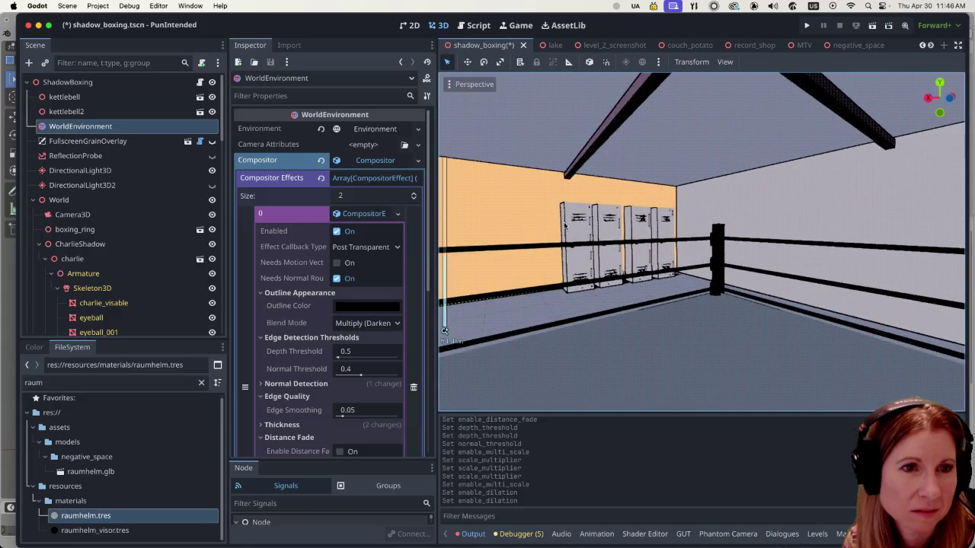
scroll(524, 228, up, 5)
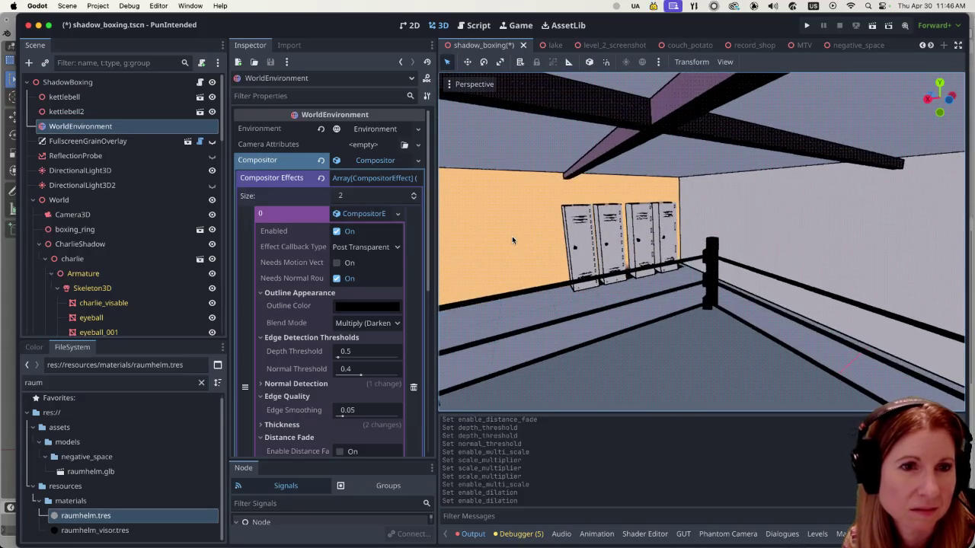
scroll(512, 240, up, 3)
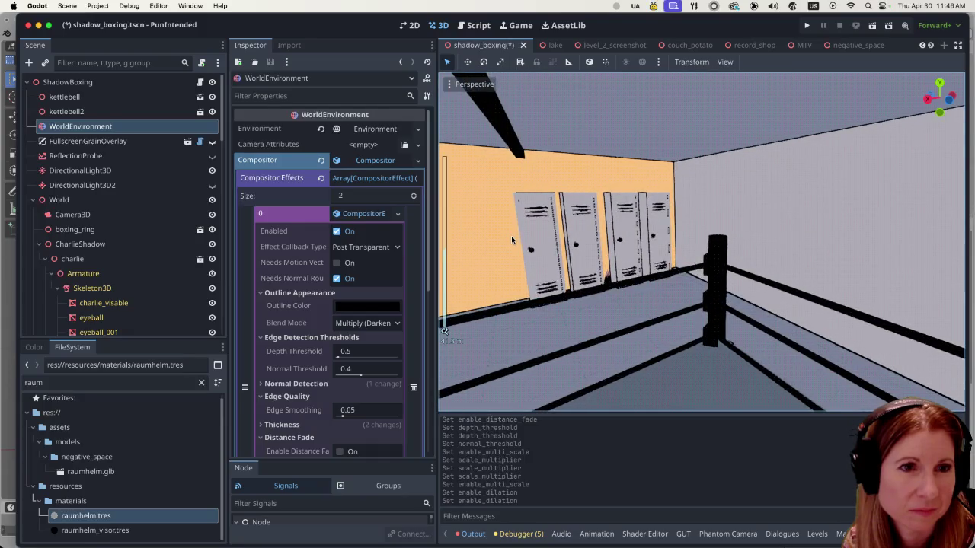
scroll(505, 240, down, 8)
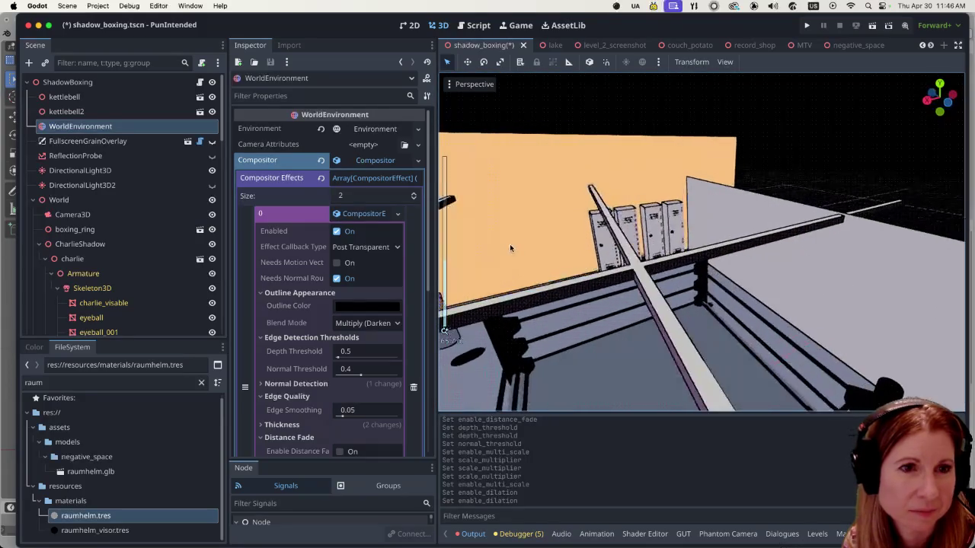
scroll(510, 243, up, 8)
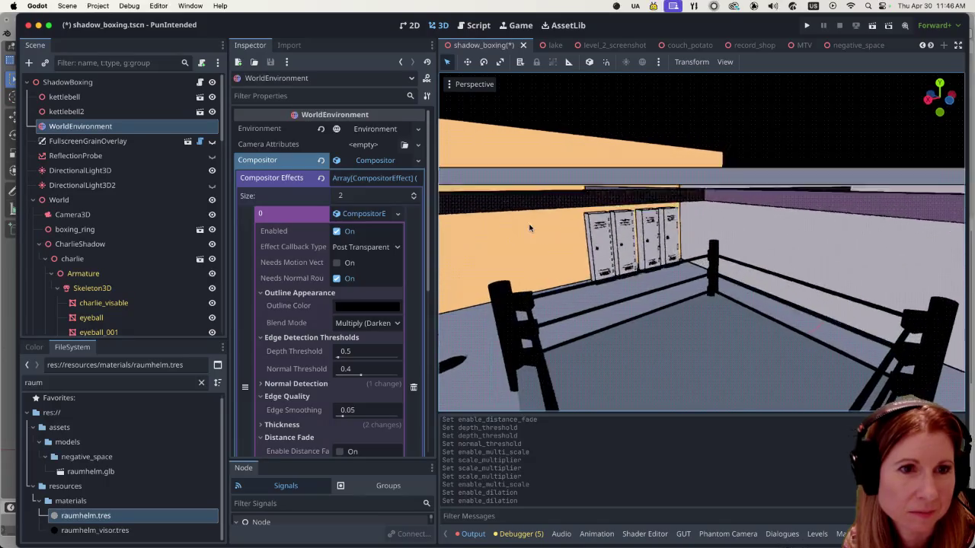
drag(532, 224, 585, 251)
scroll(630, 254, up, 5)
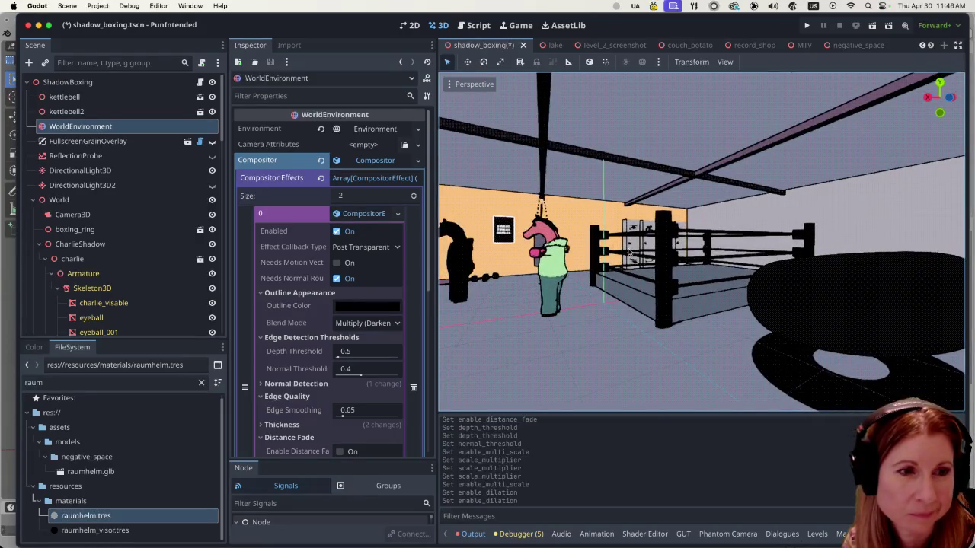
drag(630, 254, 647, 245)
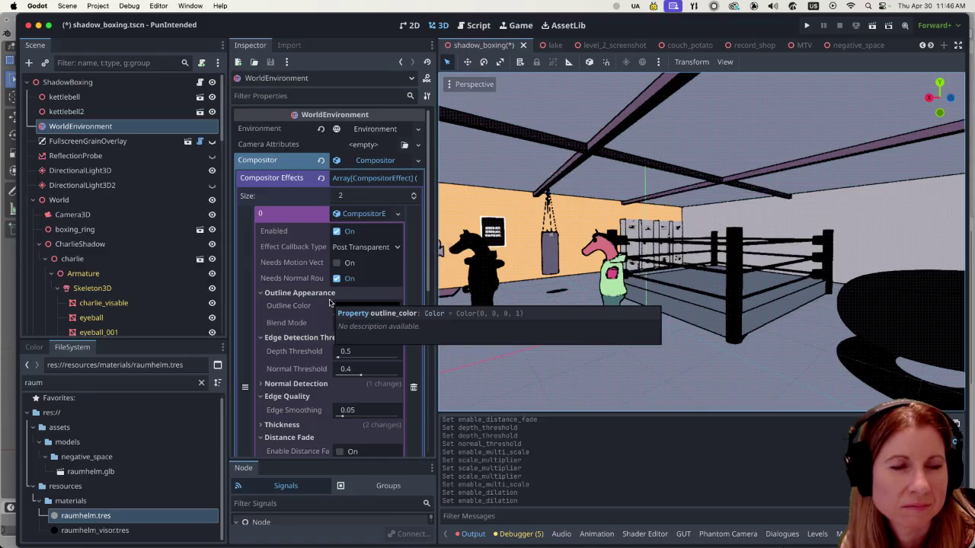
- Save the shadow_boxing scene with Ctrl+S
key(ctrl+s)
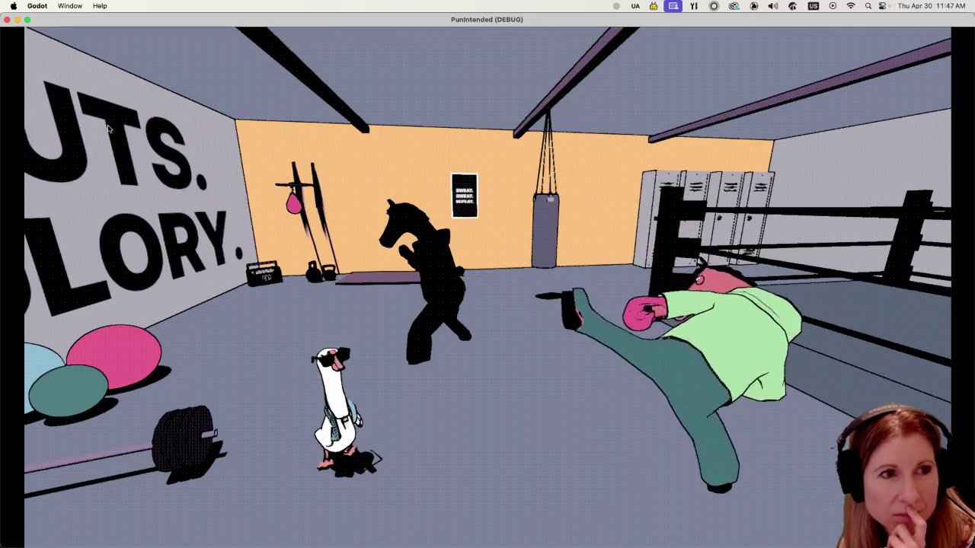
- Close the game and select lockers 4 through 7, orbiting the view to face them
click(8, 20)
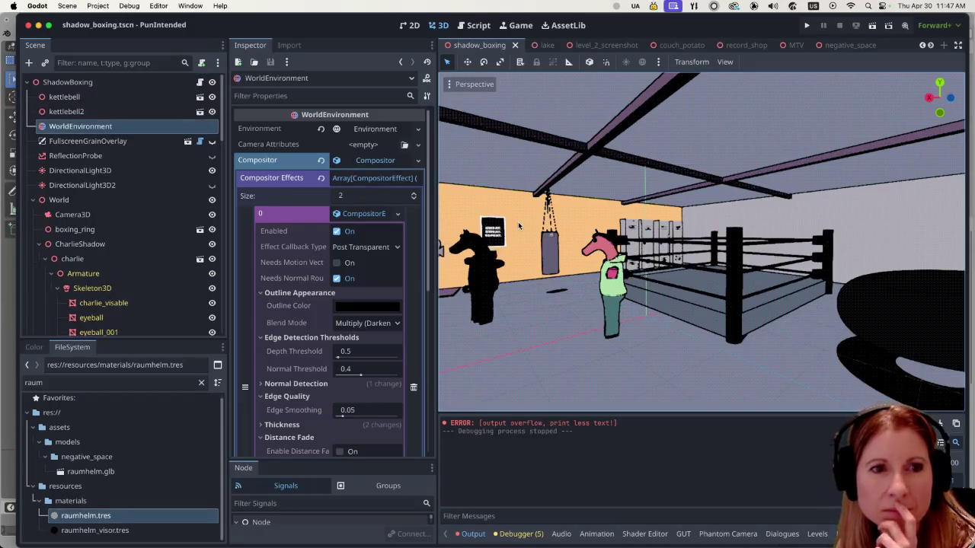
scroll(553, 255, up, 1)
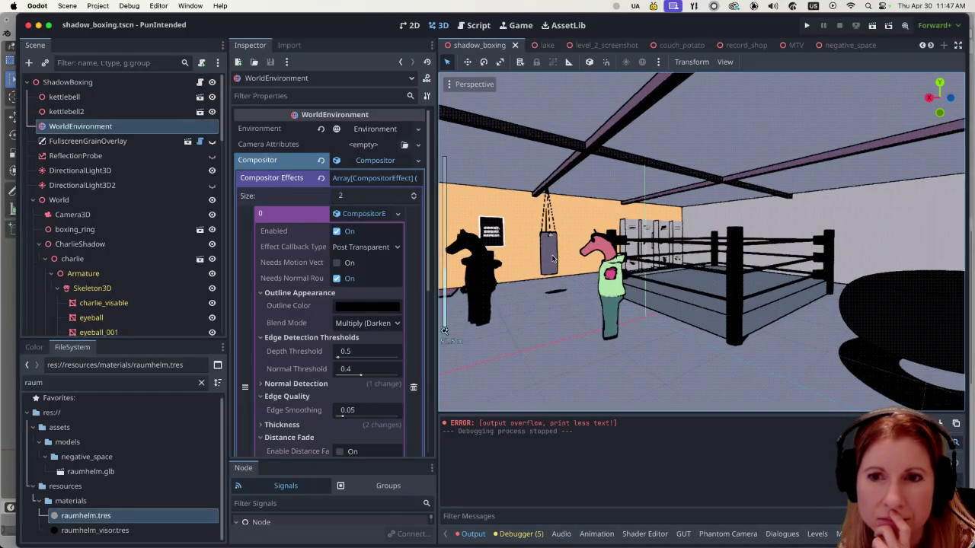
scroll(671, 243, up, 5)
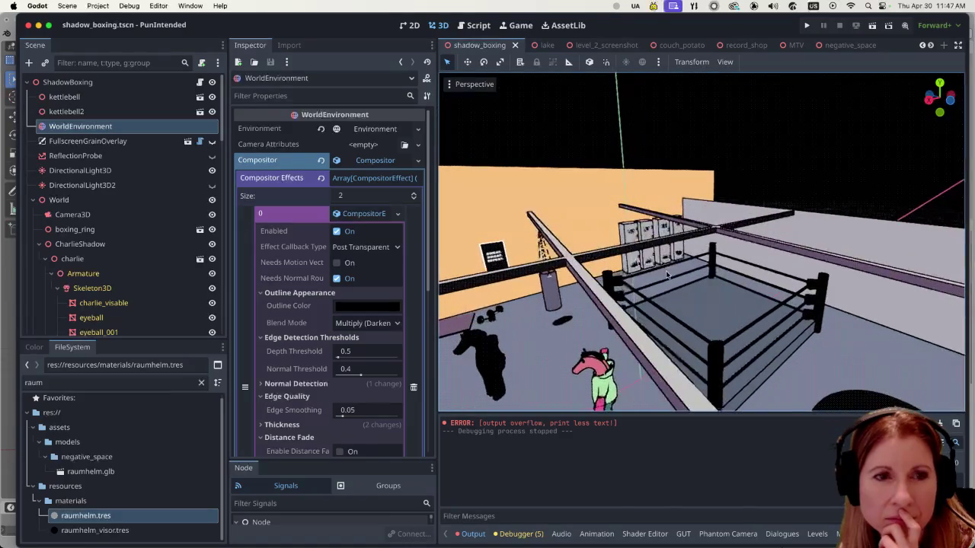
click(595, 259)
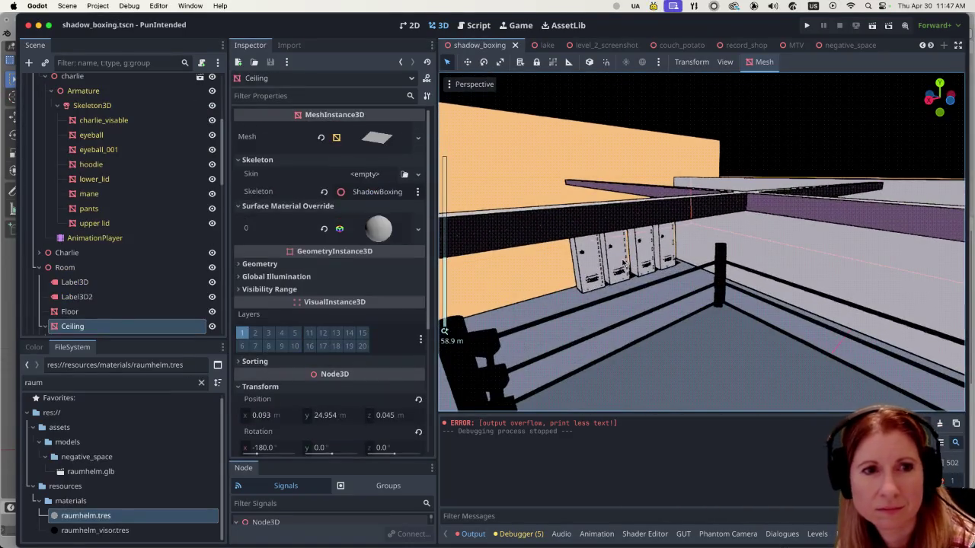
scroll(108, 311, down, 5)
click(83, 282)
shift+click(80, 297)
shift+click(79, 326)
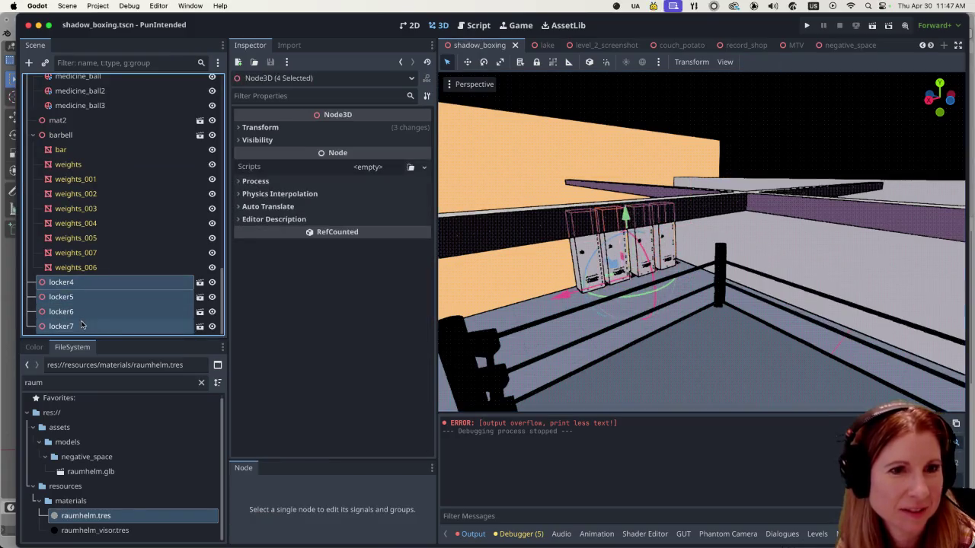
scroll(571, 274, up, 5)
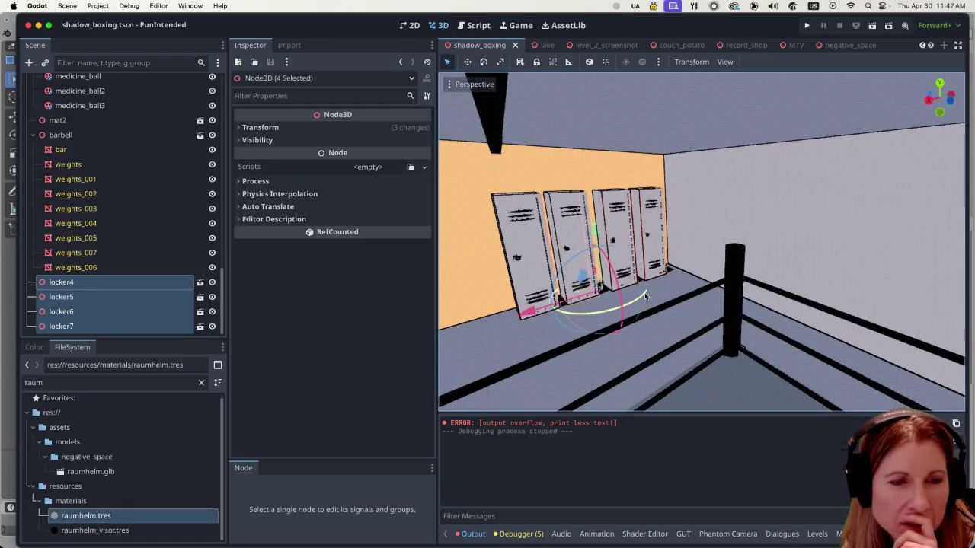
mouse_move(474, 261)
mouse_down()
mouse_move(570, 227)
mouse_move(741, 302)
mouse_move(714, 307)
mouse_move(683, 290)
mouse_up()
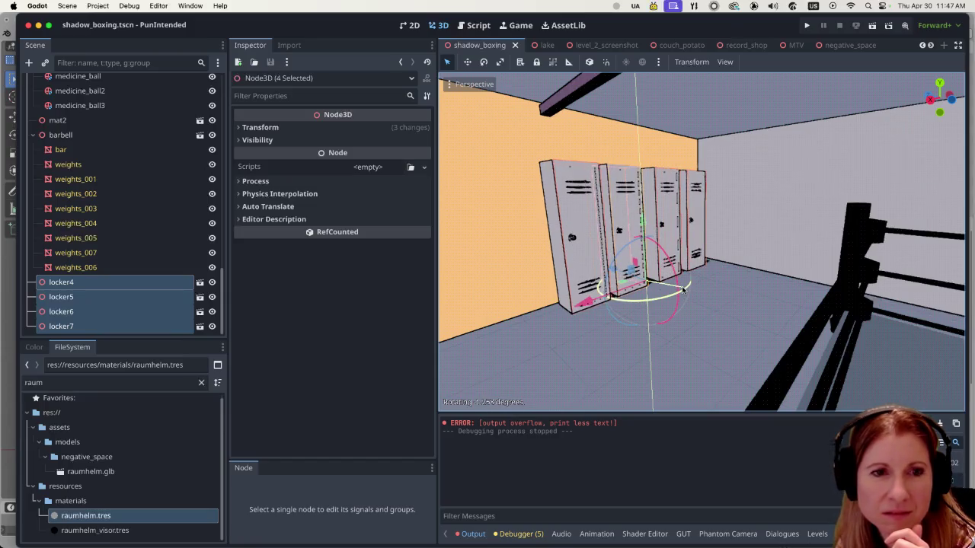
- Try tilting the four lockers, then locker7 alone, undoing both rotations
drag(683, 290, 675, 304)
key(cmd+z)
key(super+z)
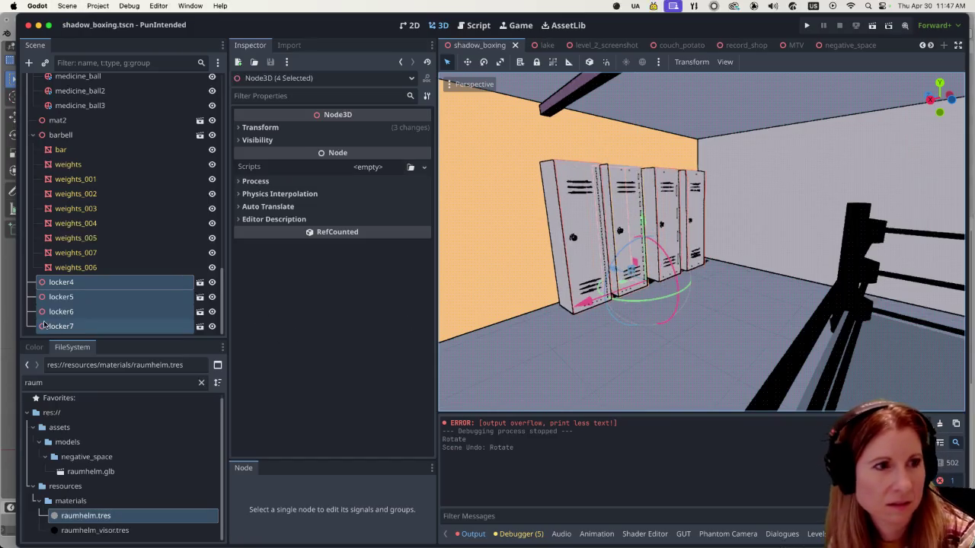
click(76, 238)
click(136, 327)
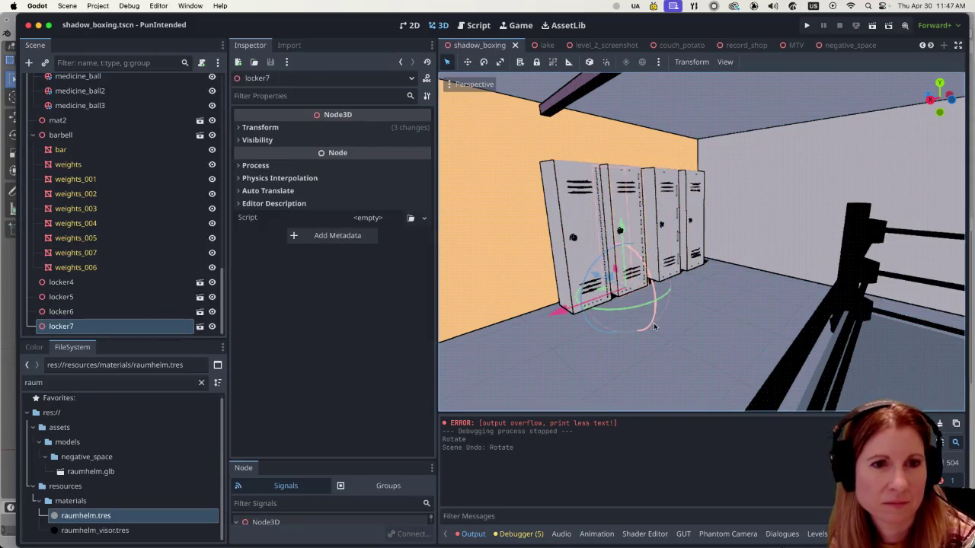
drag(663, 299, 661, 300)
key(super+z)
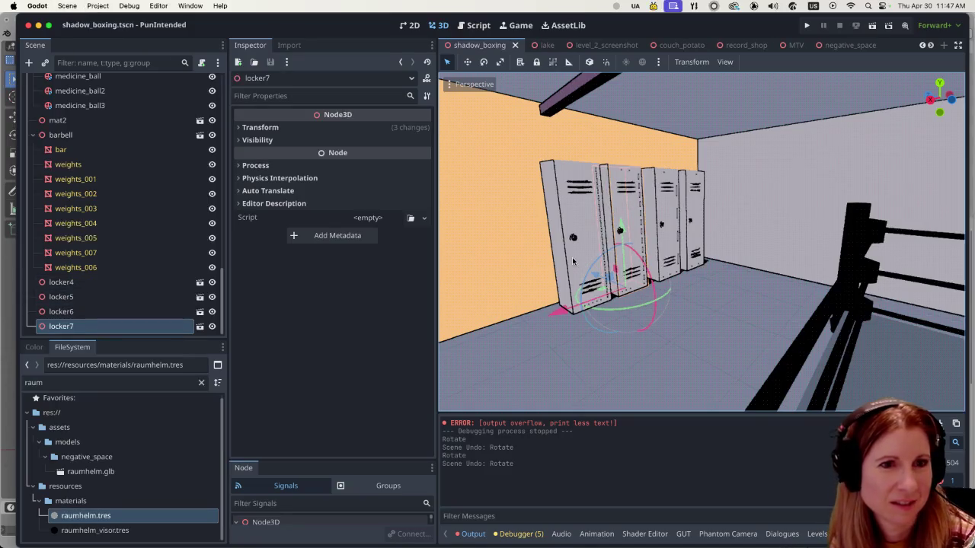
- Tilt locker6 slightly against the back wall, then save and run the scene
click(134, 283)
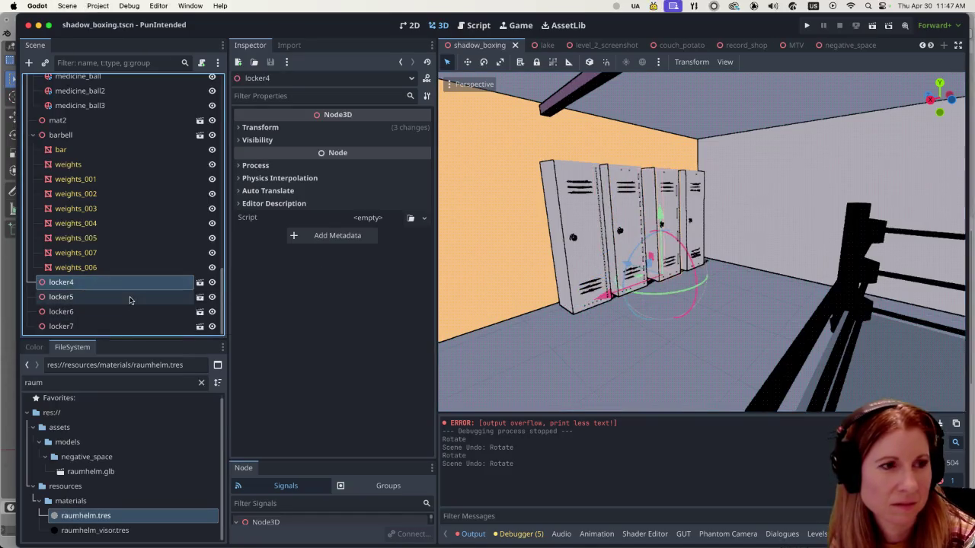
click(129, 299)
click(130, 311)
click(124, 326)
click(125, 317)
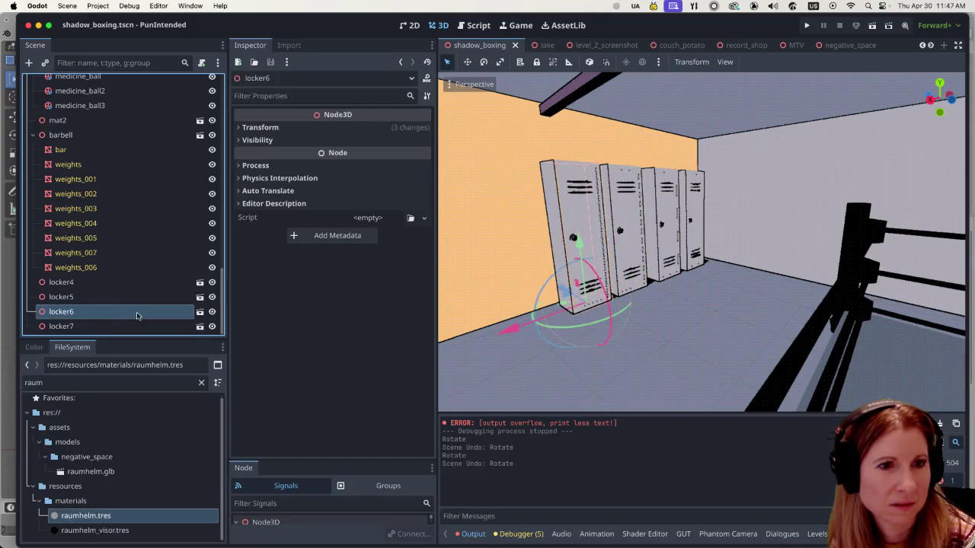
mouse_move(617, 313)
mouse_down()
mouse_move(589, 301)
mouse_move(596, 275)
mouse_up()
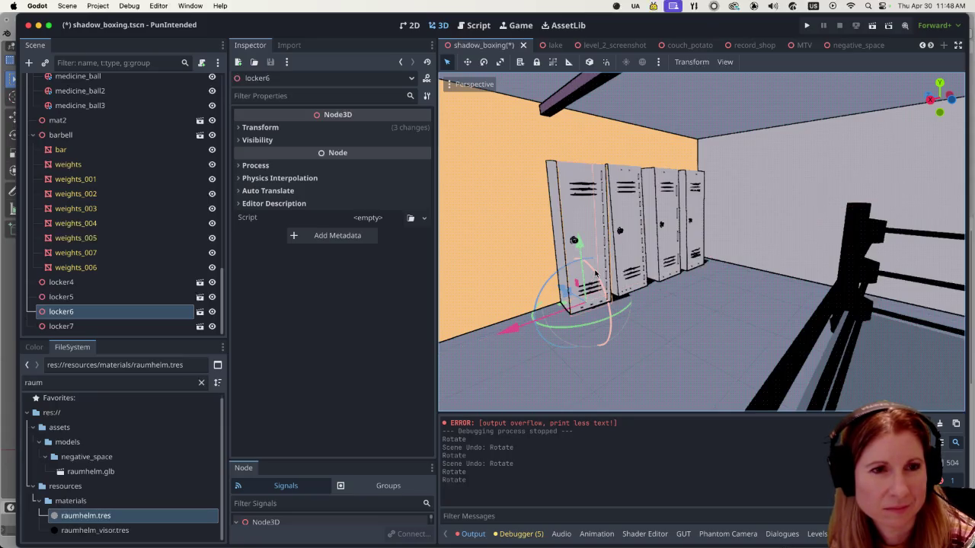
key(ctrl+z)
drag(595, 274, 600, 280)
click(876, 29)
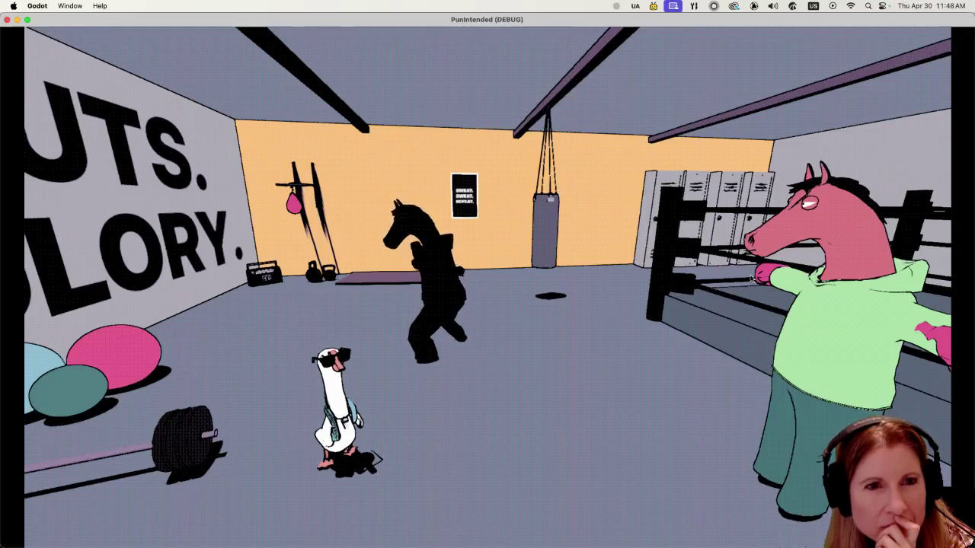
- Refine locker6's tilt with two small rotations, then test-run the scene and close the game
key(super+q)
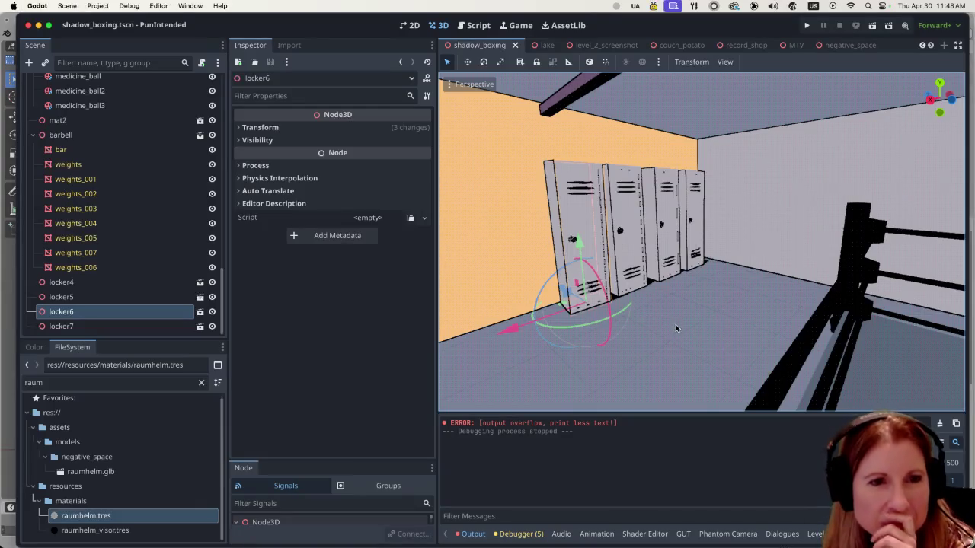
drag(598, 324, 609, 295)
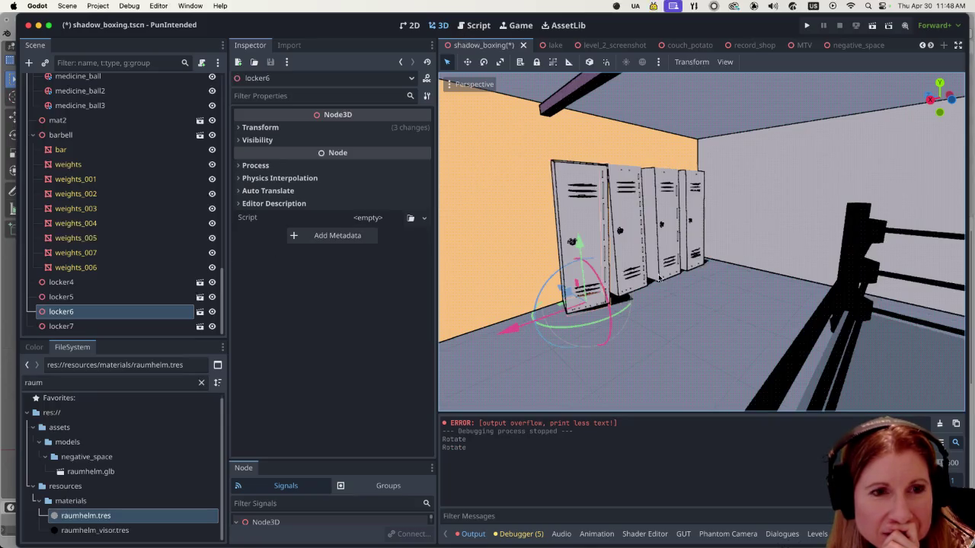
drag(594, 276, 597, 280)
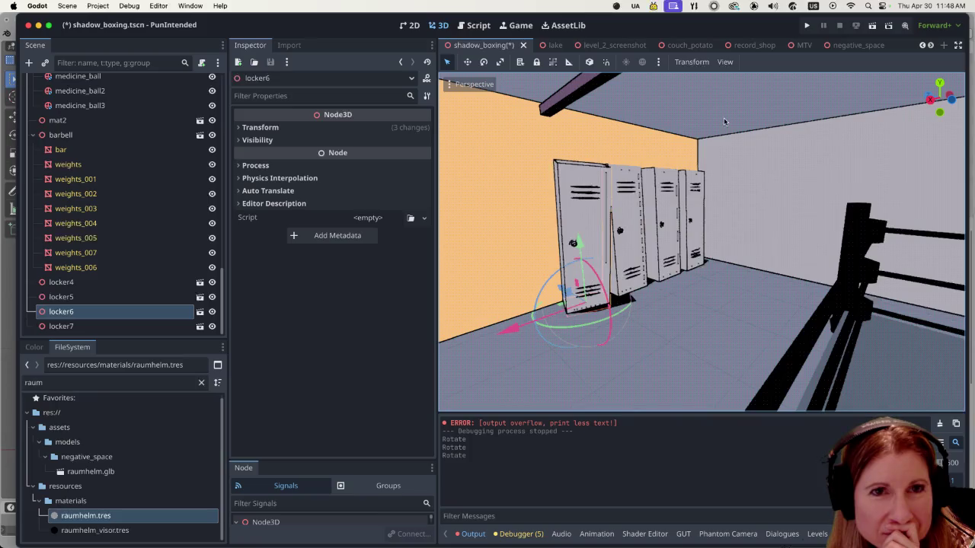
click(874, 25)
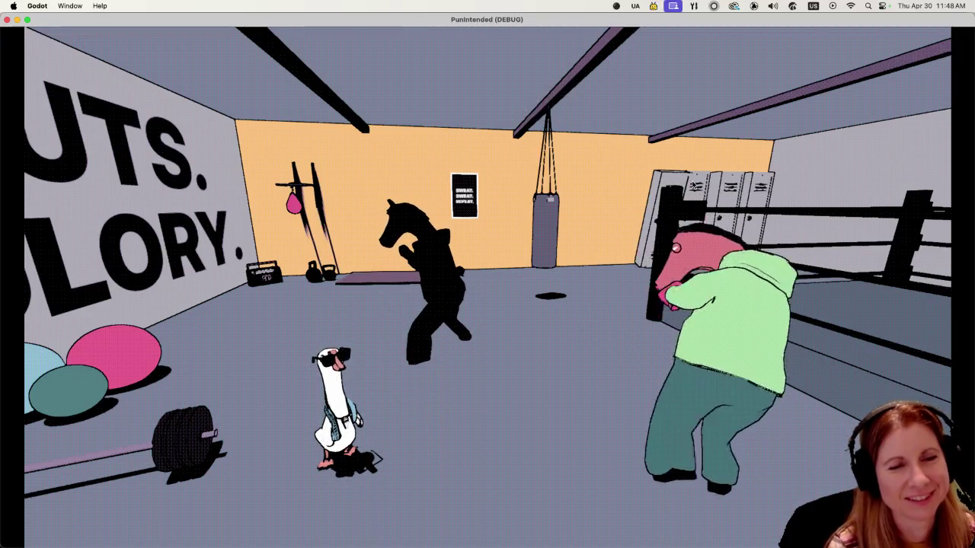
key(super+period)
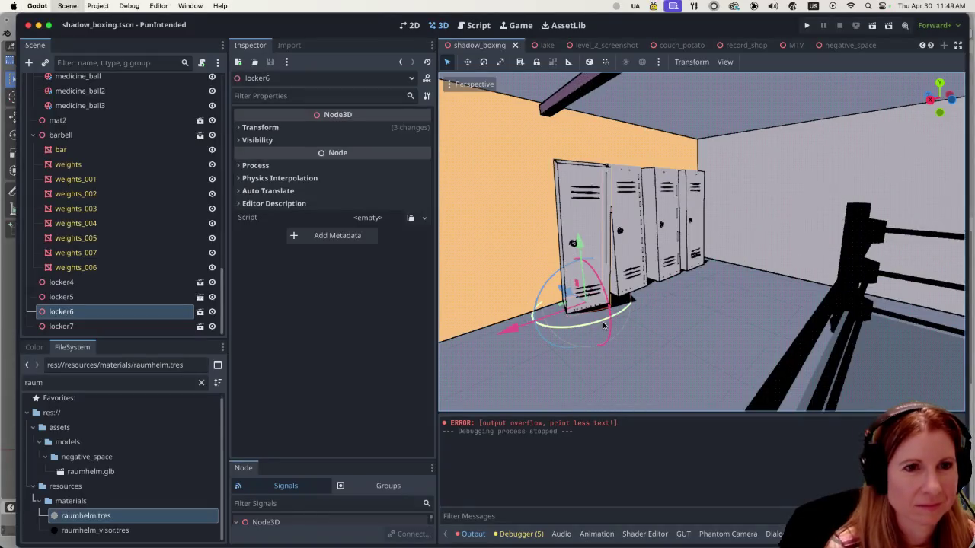
- Undo locker6's latest rotation and save the scene
key(super+z)
key(super+z)
key(super+z)
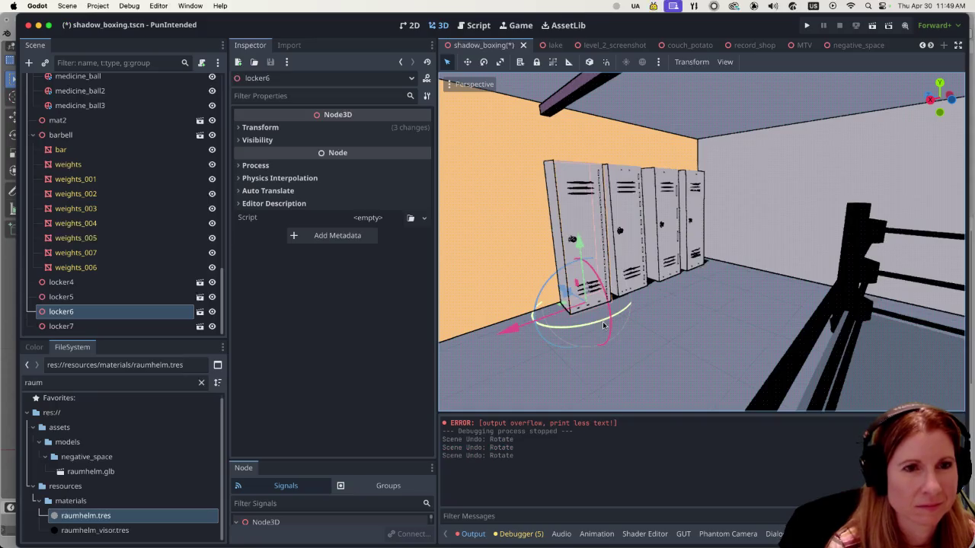
scroll(710, 322, right, 5)
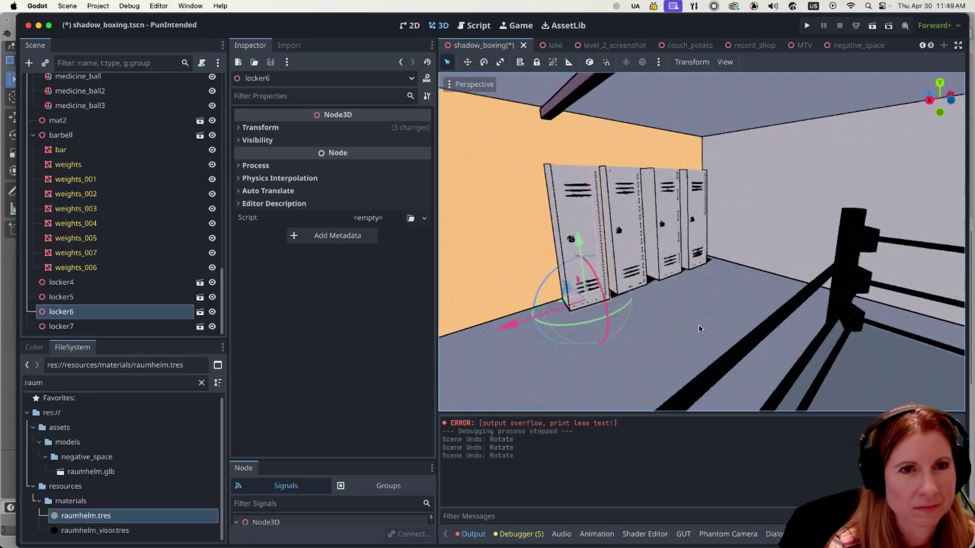
key(super+s)
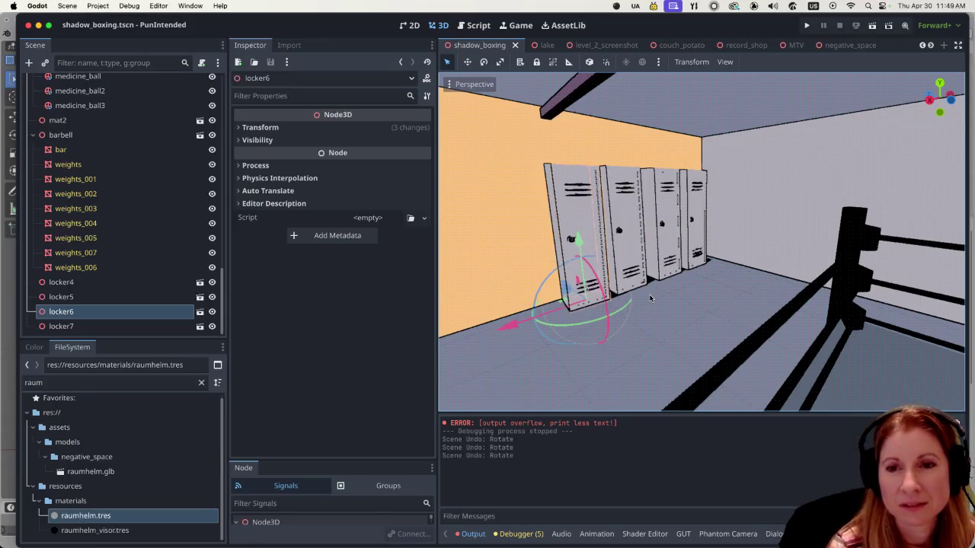
- Rotate locker6 about 47° so it leans against the wall, then save and run
scroll(650, 298, right, 10)
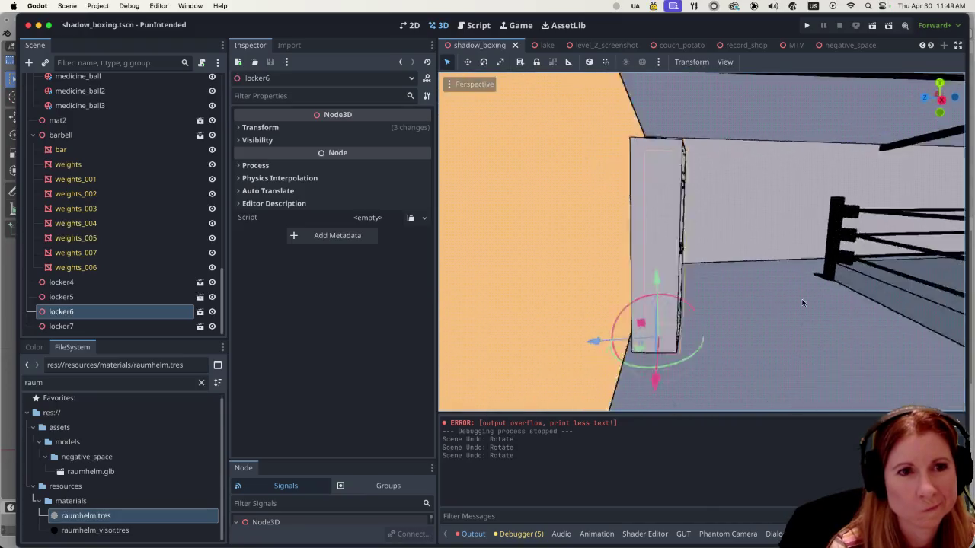
scroll(780, 301, left, 10)
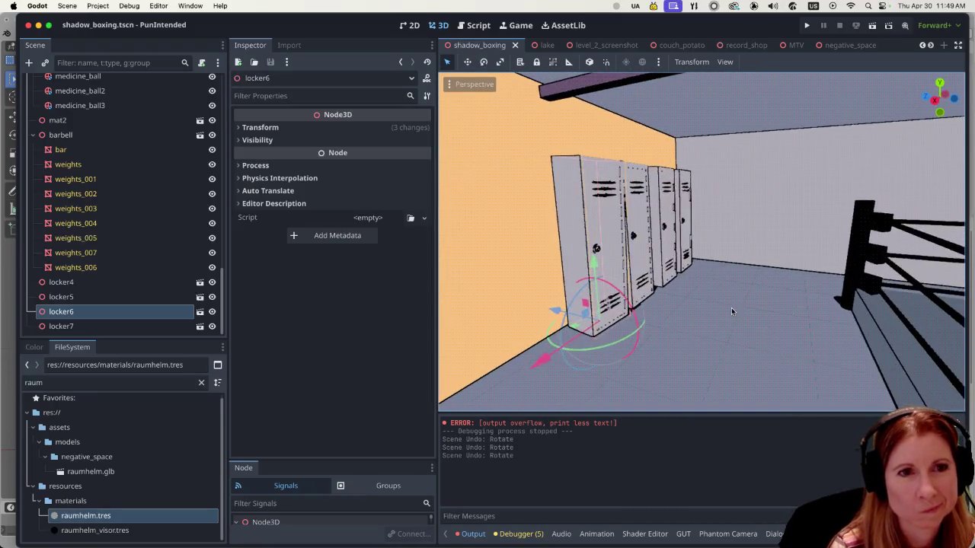
scroll(708, 313, left, 2)
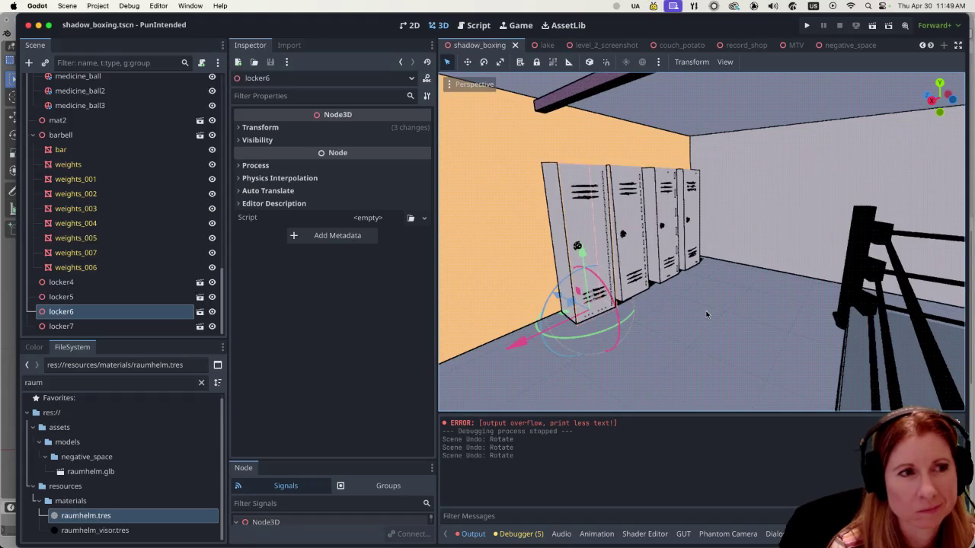
scroll(703, 311, right, 2)
scroll(703, 311, right, 2)
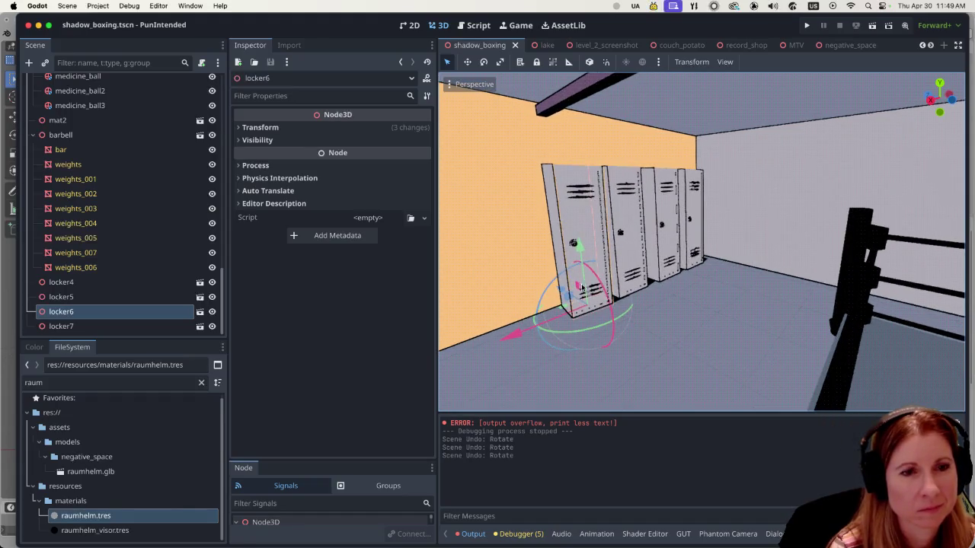
drag(594, 332, 568, 335)
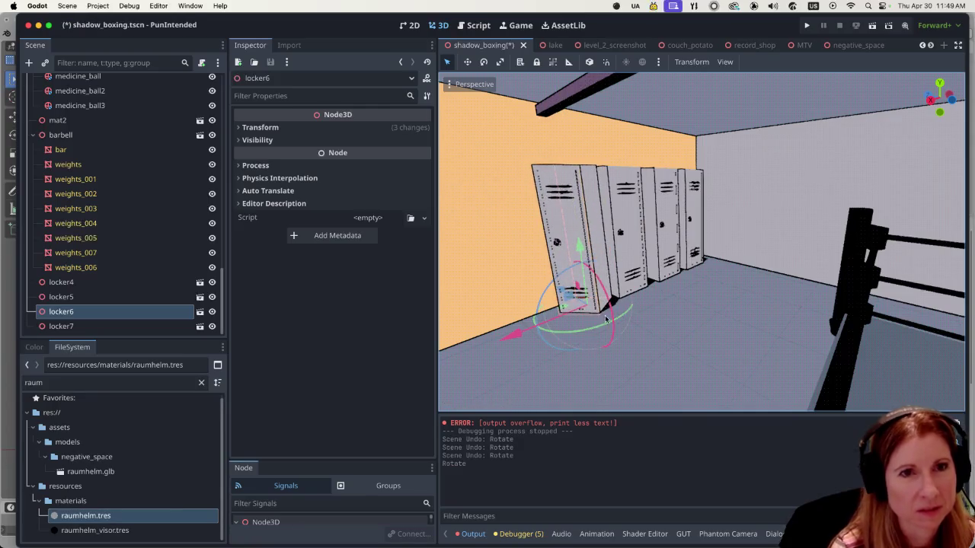
key(ctrl+s)
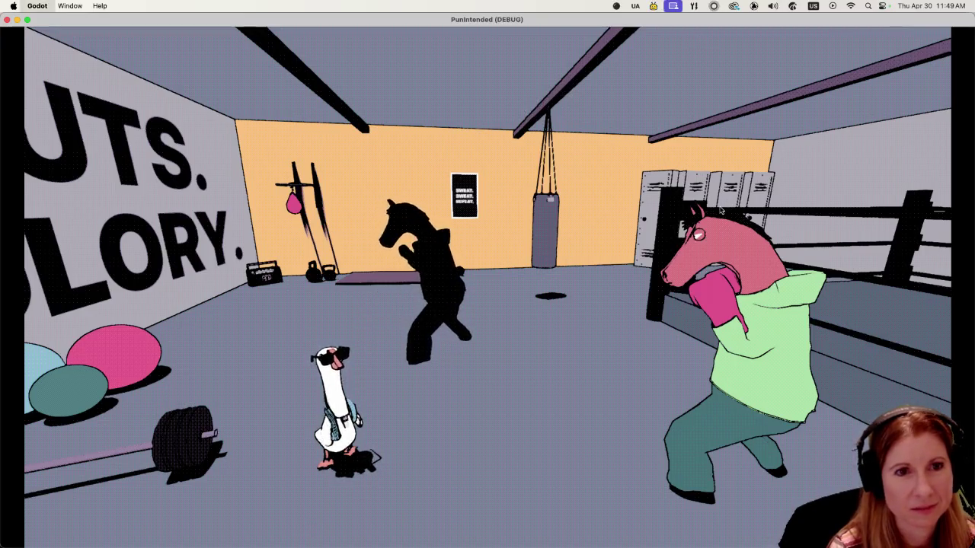
- Stop the game and readjust locker6's lean with two rotations
key(super+q)
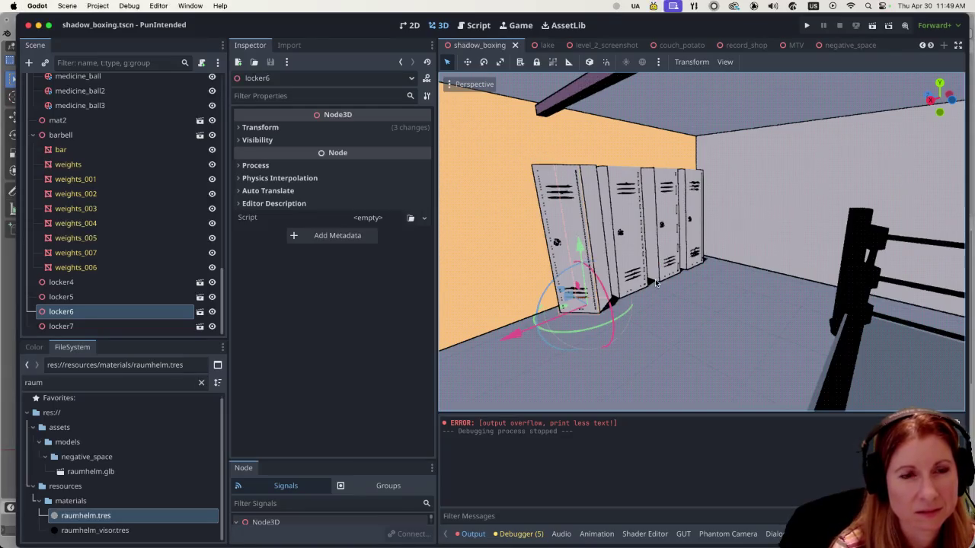
scroll(728, 275, down, 5)
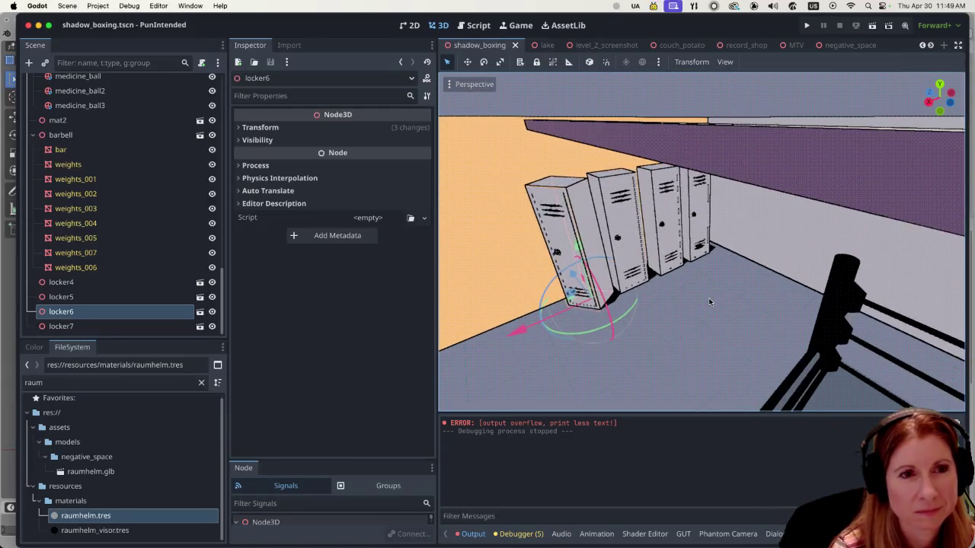
scroll(729, 281, down, 5)
drag(548, 337, 584, 338)
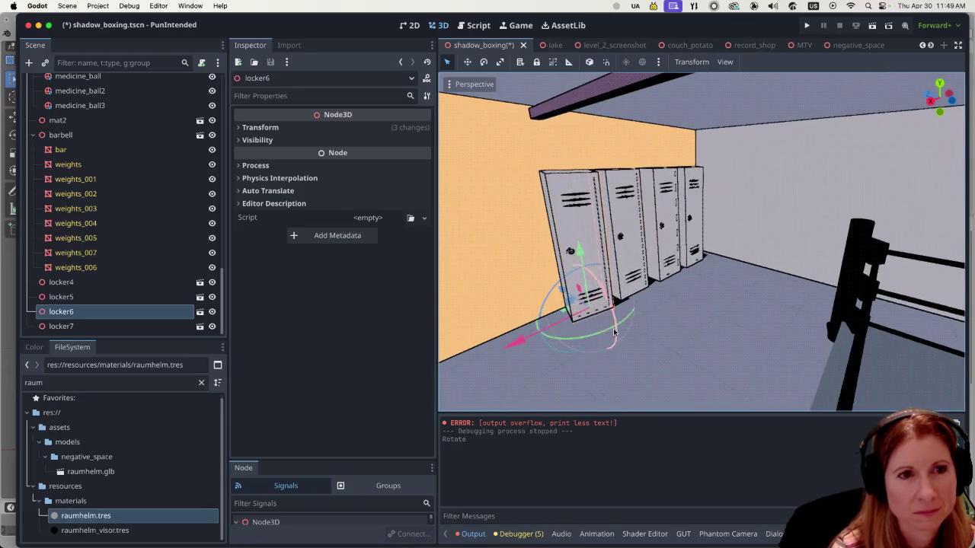
scroll(642, 310, down, 5)
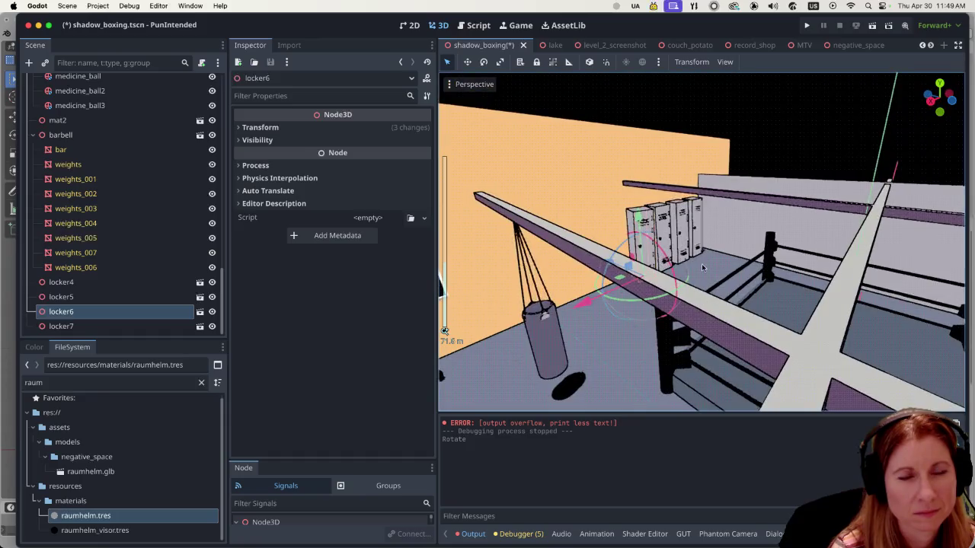
scroll(701, 264, up, 5)
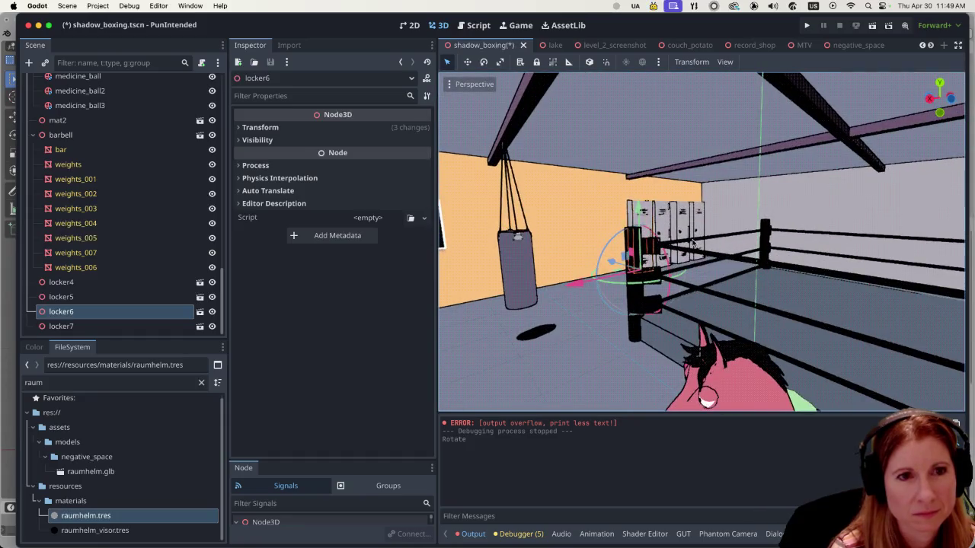
mouse_move(611, 286)
mouse_down()
mouse_move(529, 266)
mouse_move(588, 278)
mouse_move(577, 283)
mouse_up()
scroll(632, 273, up, 6)
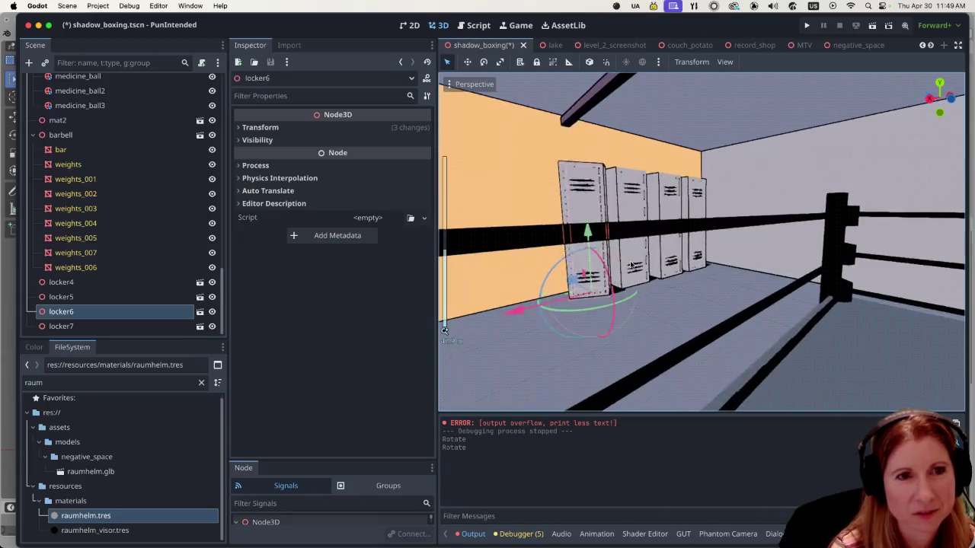
- Save and test-run the scene, stop it, and open the Game workspace
click(694, 316)
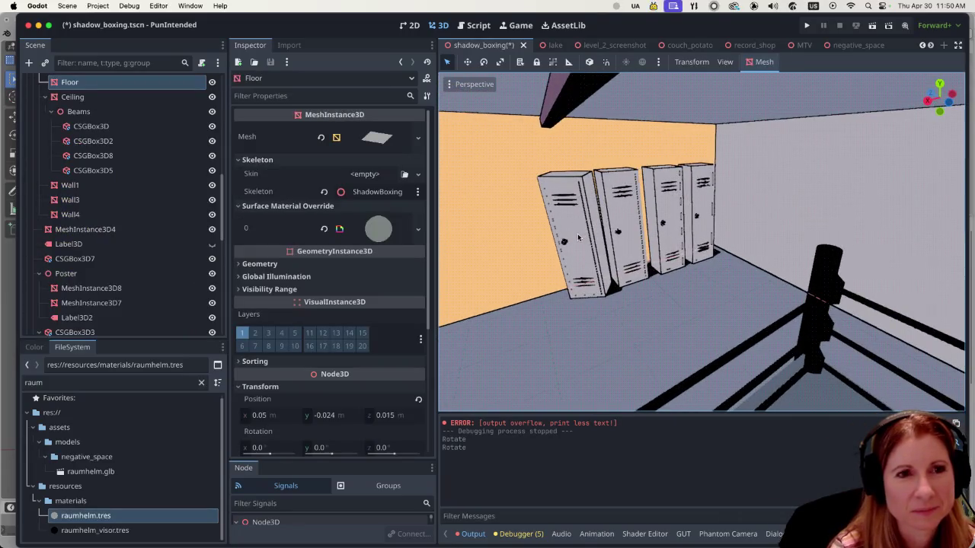
scroll(579, 237, down, 5)
scroll(584, 248, up, 3)
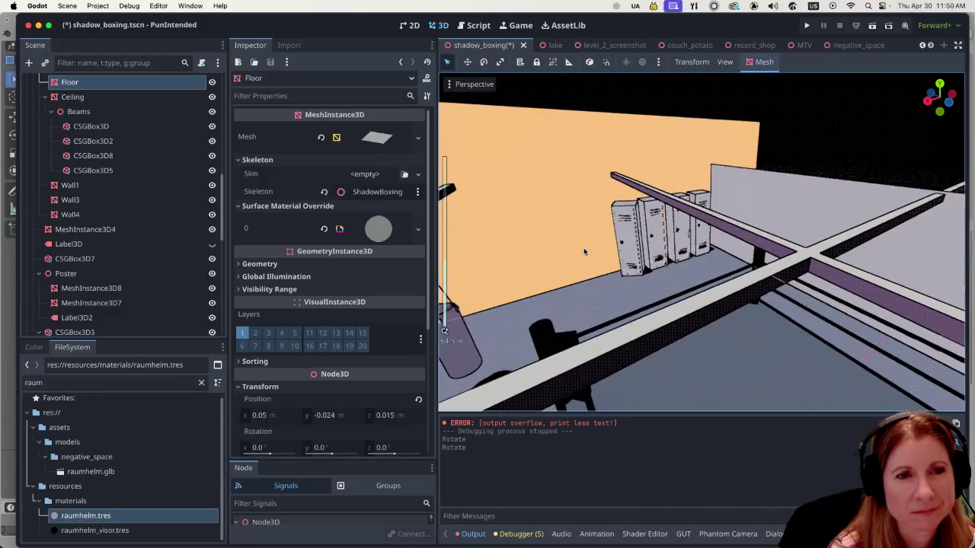
scroll(586, 251, up, 5)
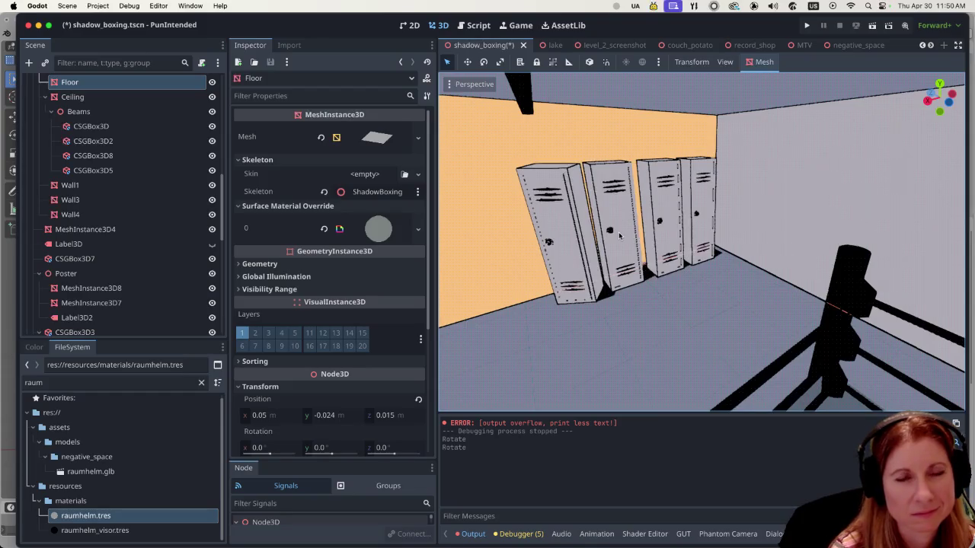
key(super+b)
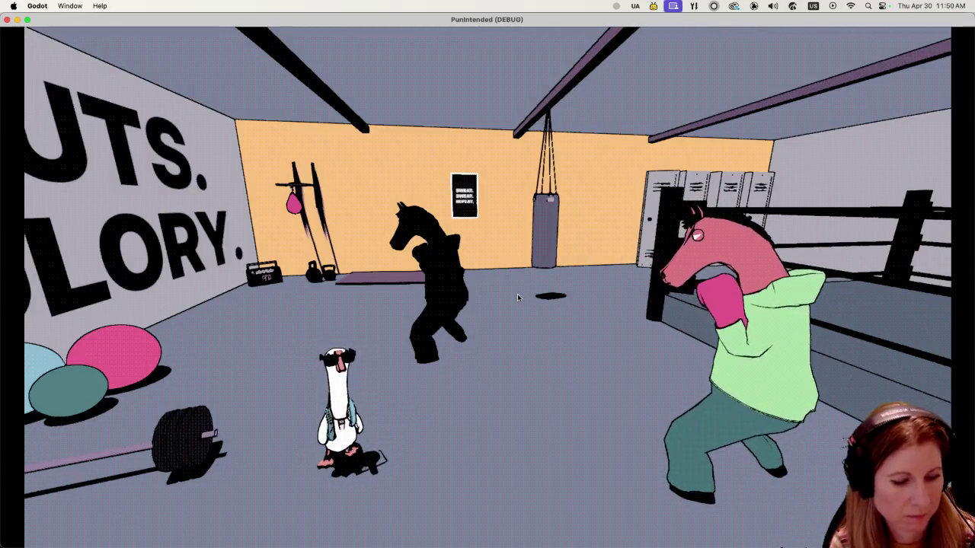
key(super+q)
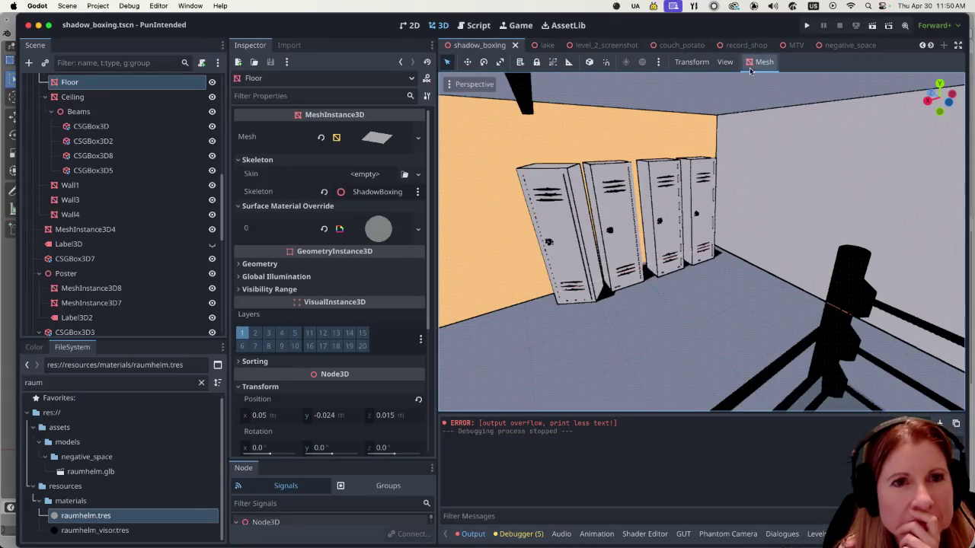
click(521, 25)
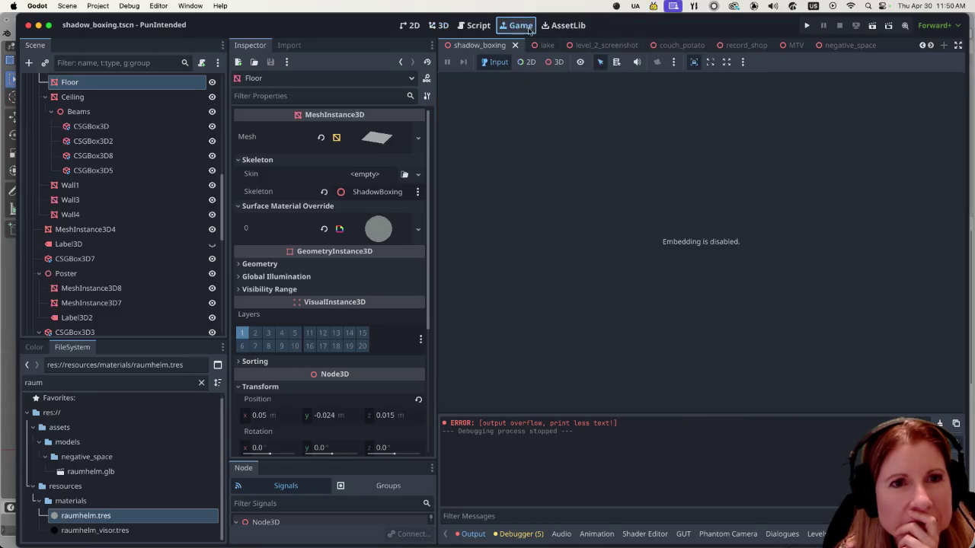
- Enable Embed Game on Next Play, run the scene embedded, then switch to Blender
click(742, 62)
click(744, 76)
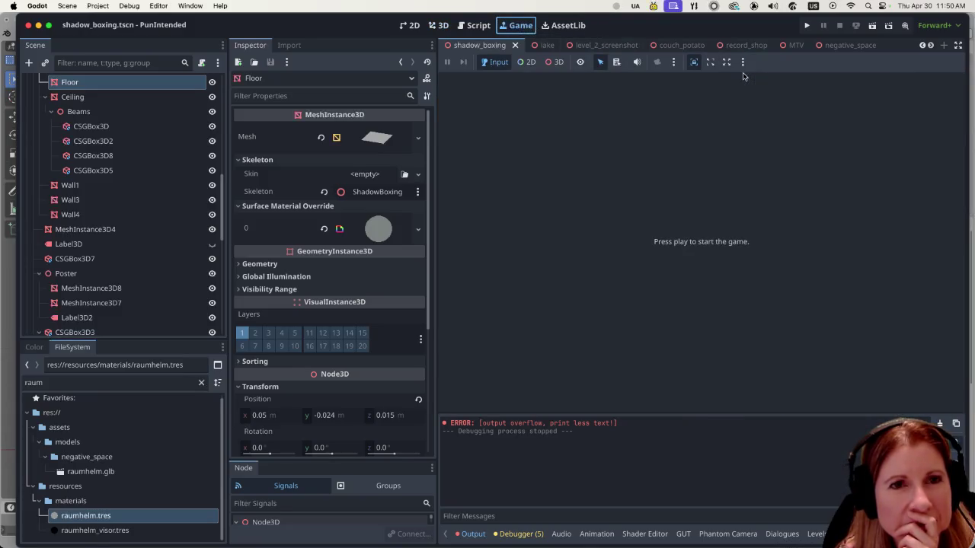
click(438, 25)
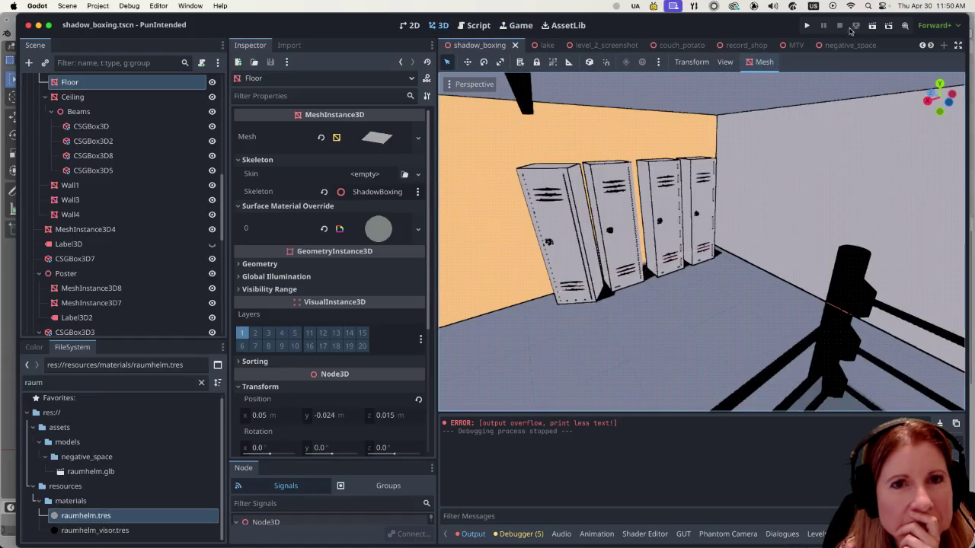
click(873, 28)
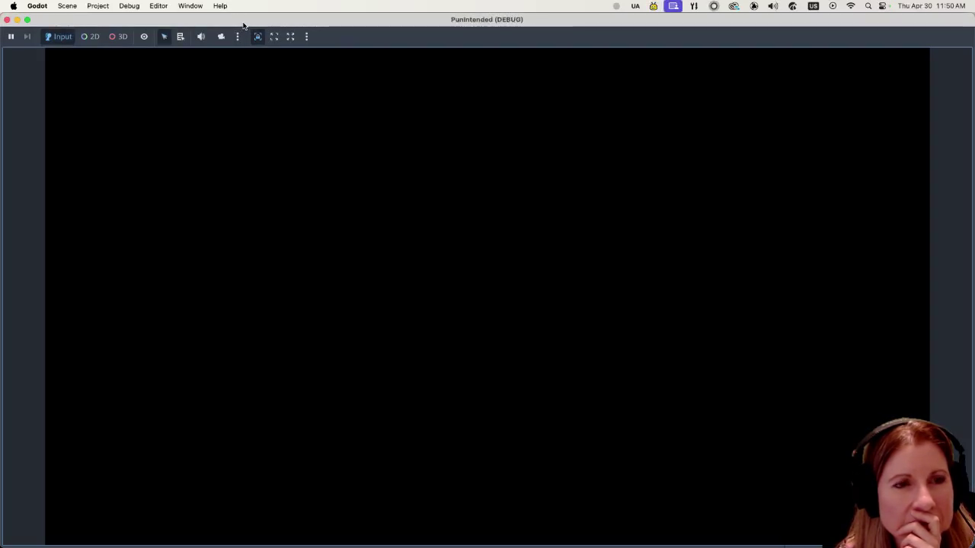
drag(244, 25, 244, 53)
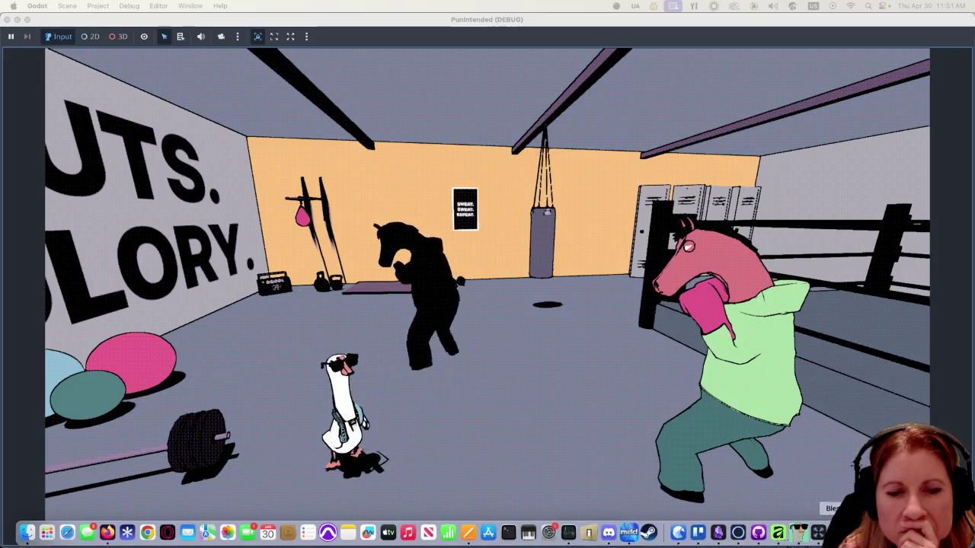
click(836, 533)
- Inspect the locker model's top face in Edit Mode without changes, then return to Godot
drag(552, 352, 546, 358)
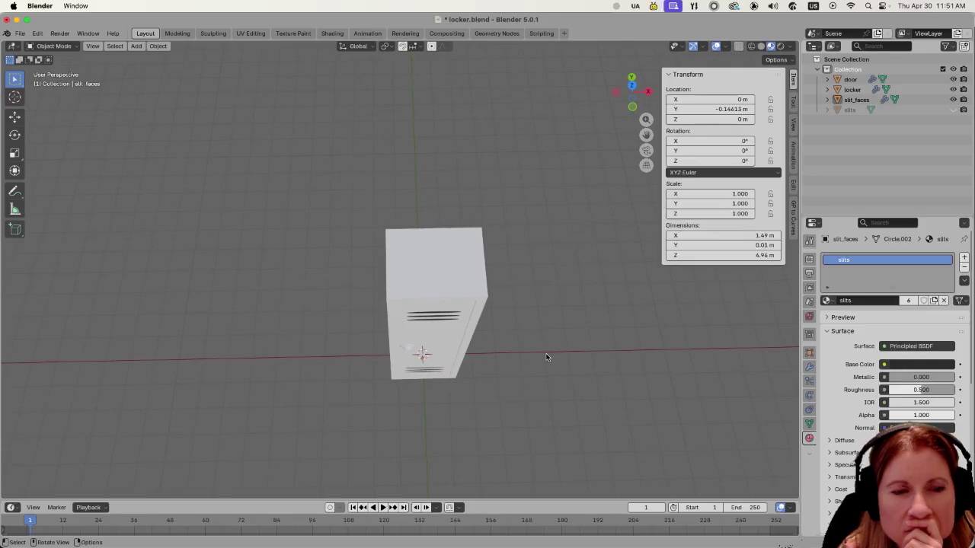
key(Tab)
click(458, 261)
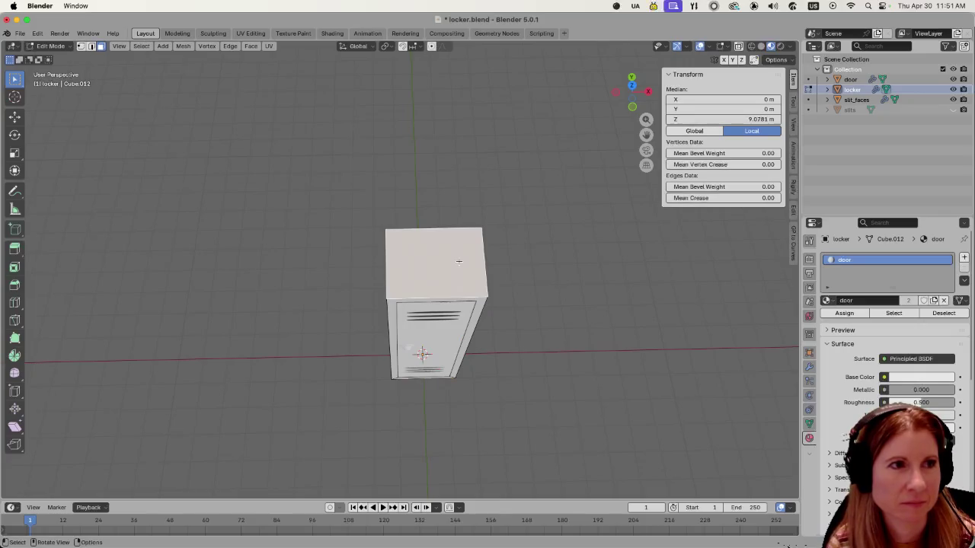
key(Tab)
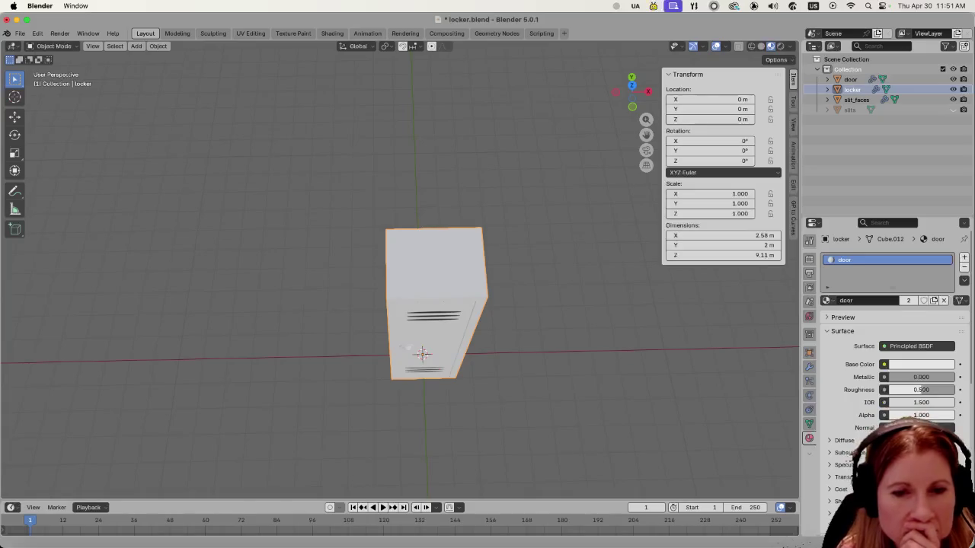
click(10, 541)
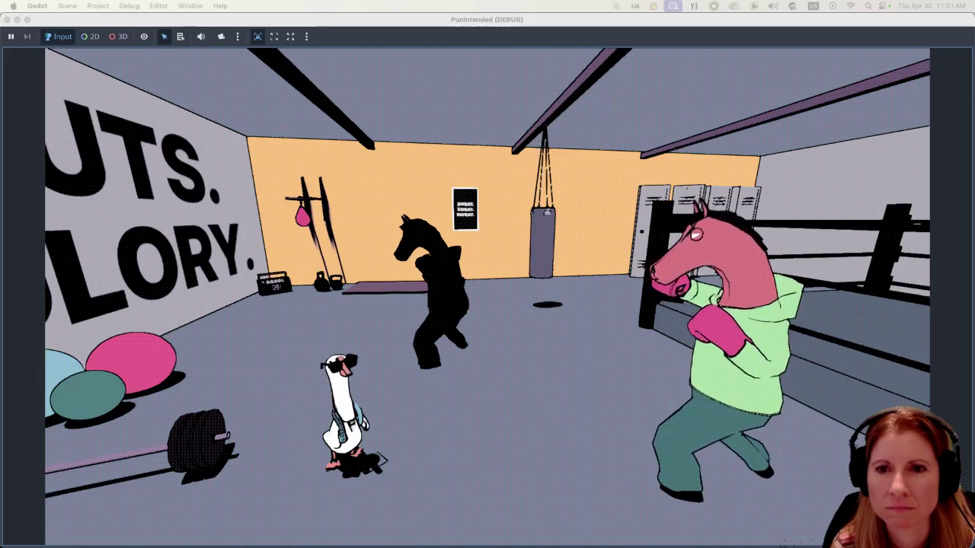
- Delete the locker4 node and confirm the deletion
key(Delete)
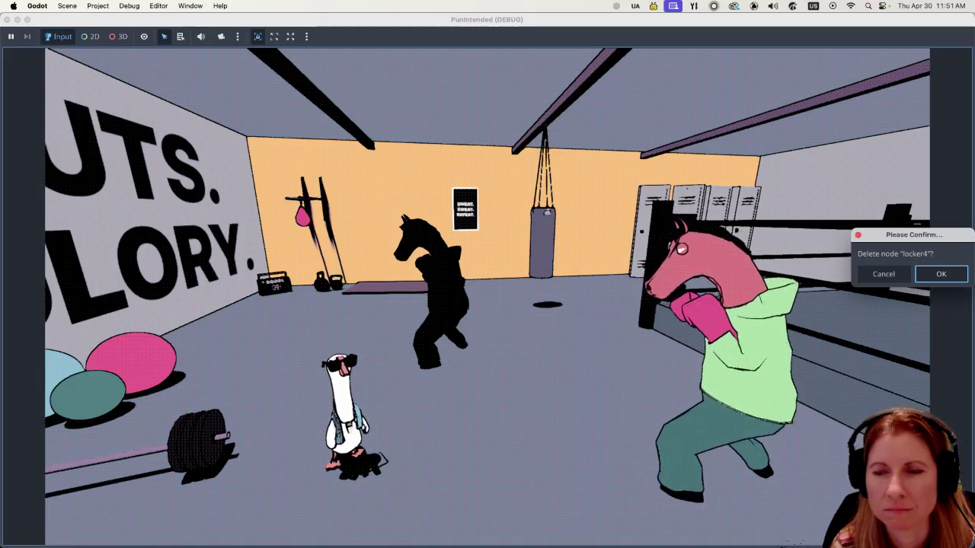
click(940, 275)
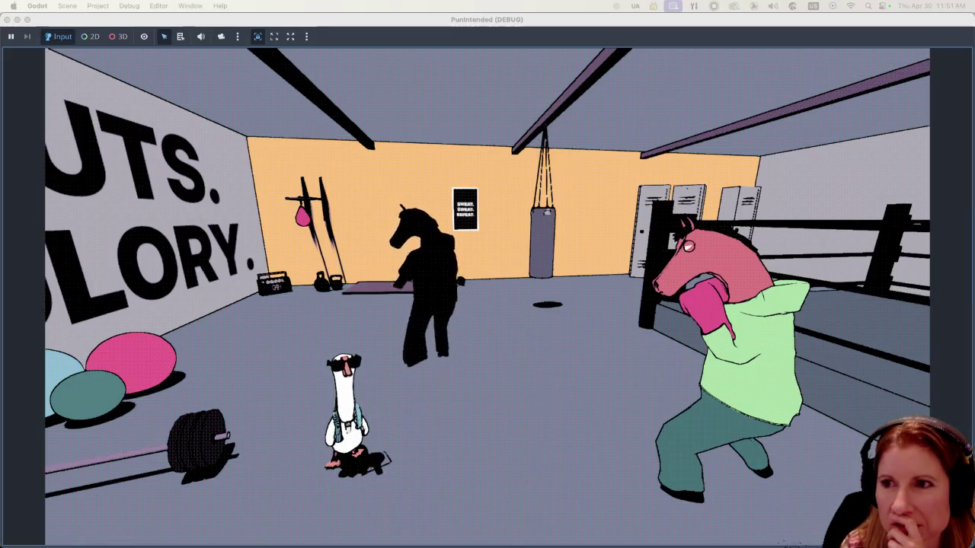
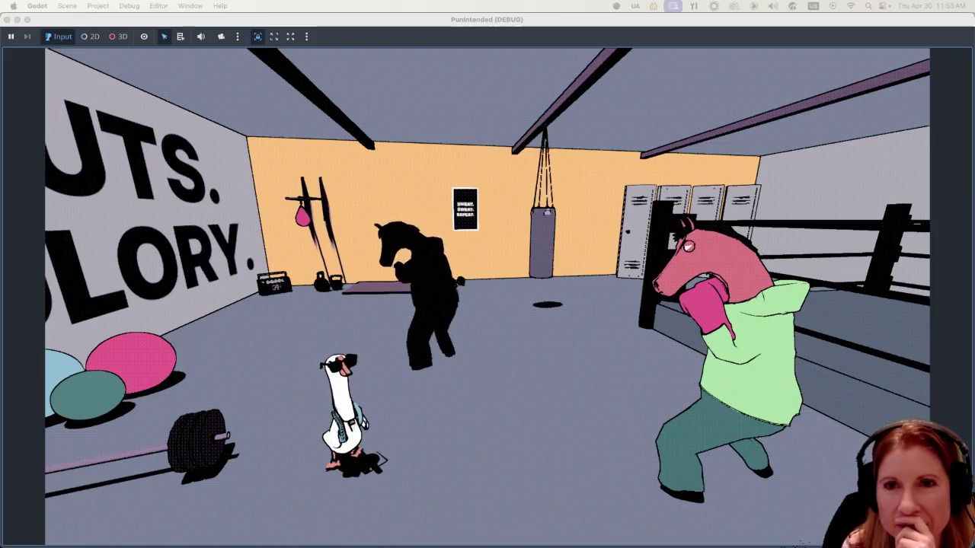
- Stop the running gym game and return to the shadow_boxing scene in the editor
click(336, 22)
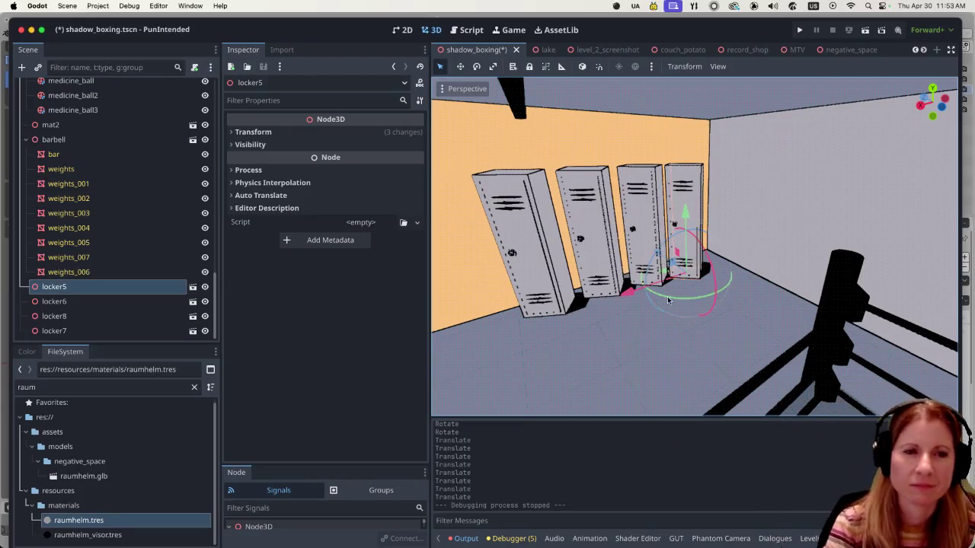
- Look around the lockers in the 3D viewport and save the shadow_boxing scene
scroll(629, 293, down, 3)
scroll(629, 293, left, 10)
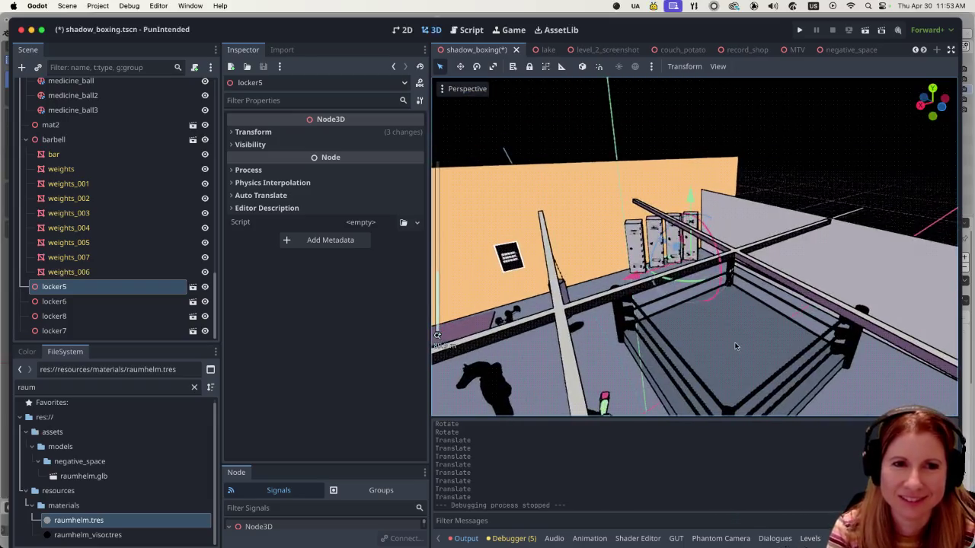
scroll(707, 302, left, 5)
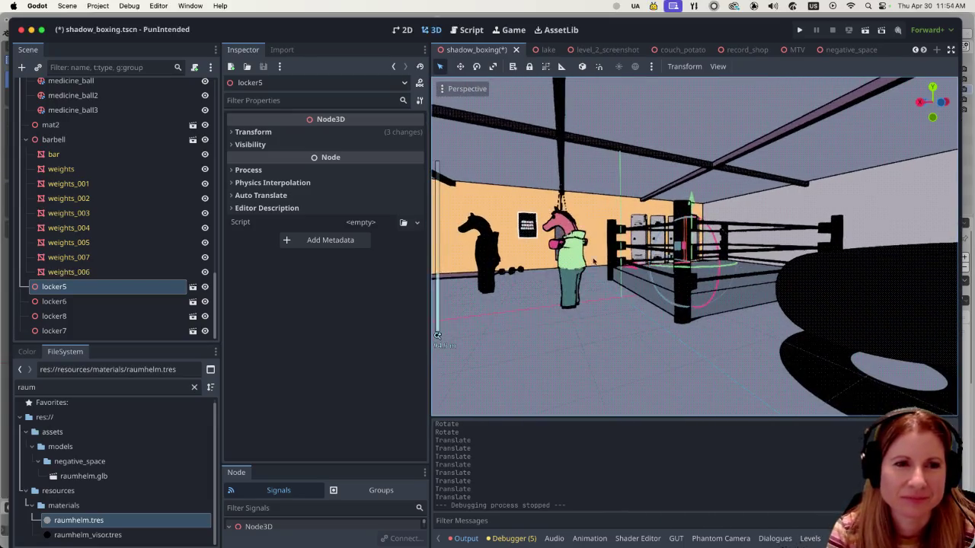
scroll(590, 257, left, 8)
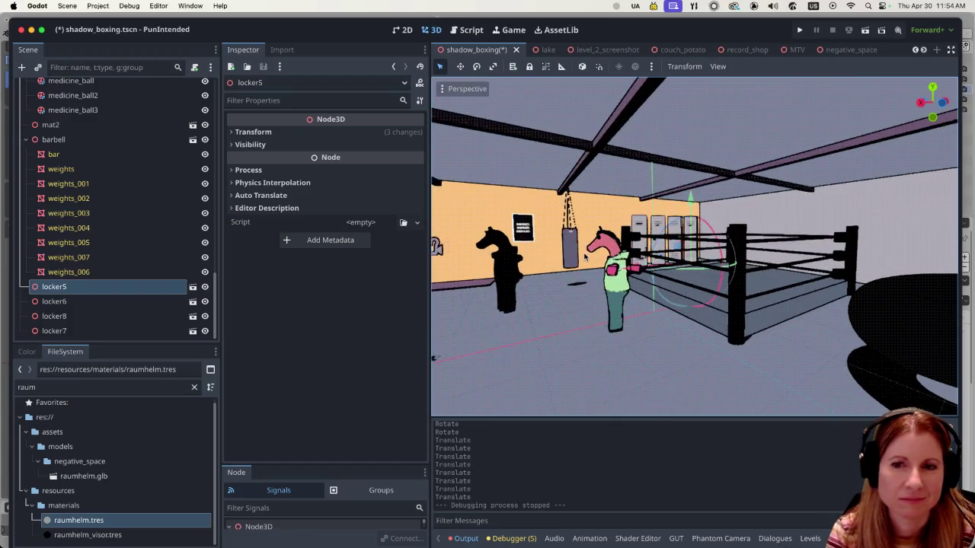
scroll(586, 251, up, 10)
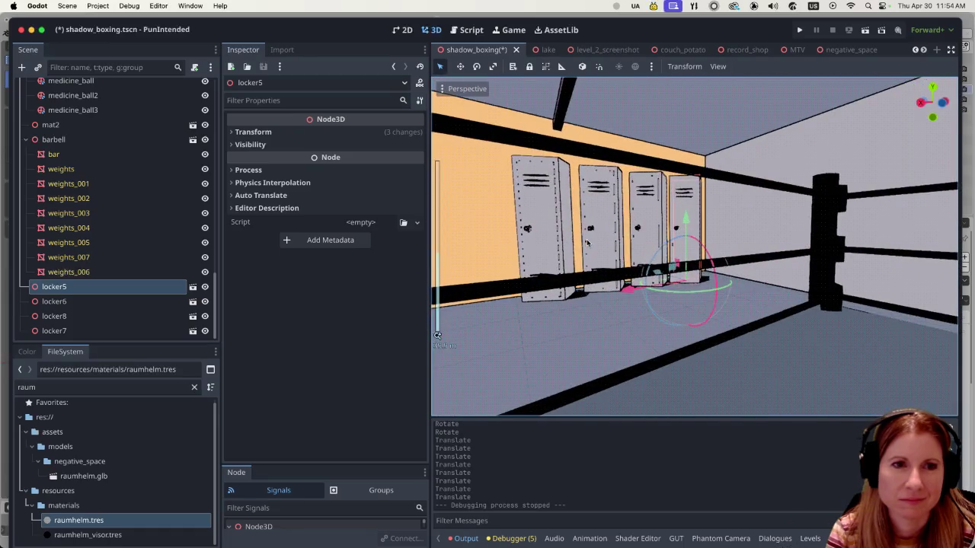
scroll(586, 243, up, 3)
scroll(582, 237, down, 10)
scroll(573, 232, left, 5)
scroll(575, 232, down, 5)
scroll(575, 233, up, 5)
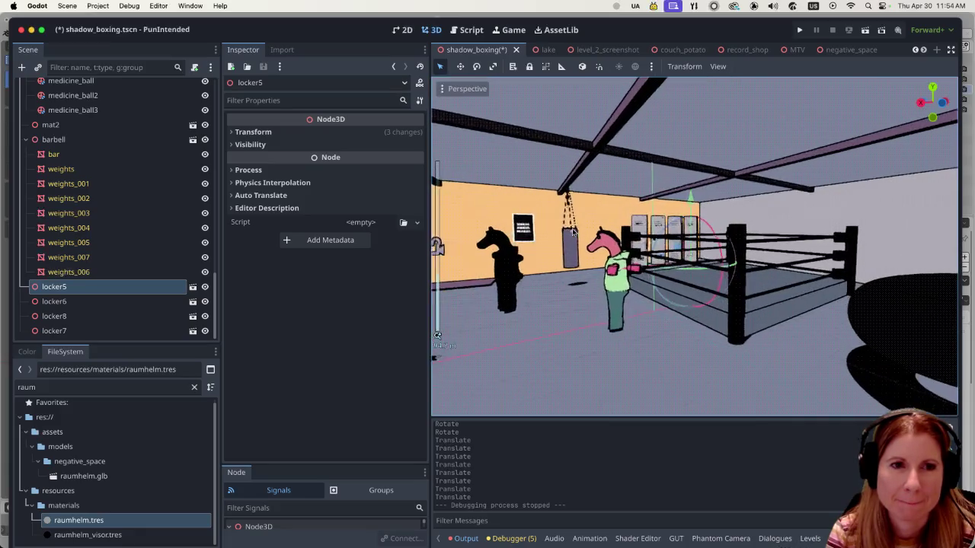
key(ctrl+s)
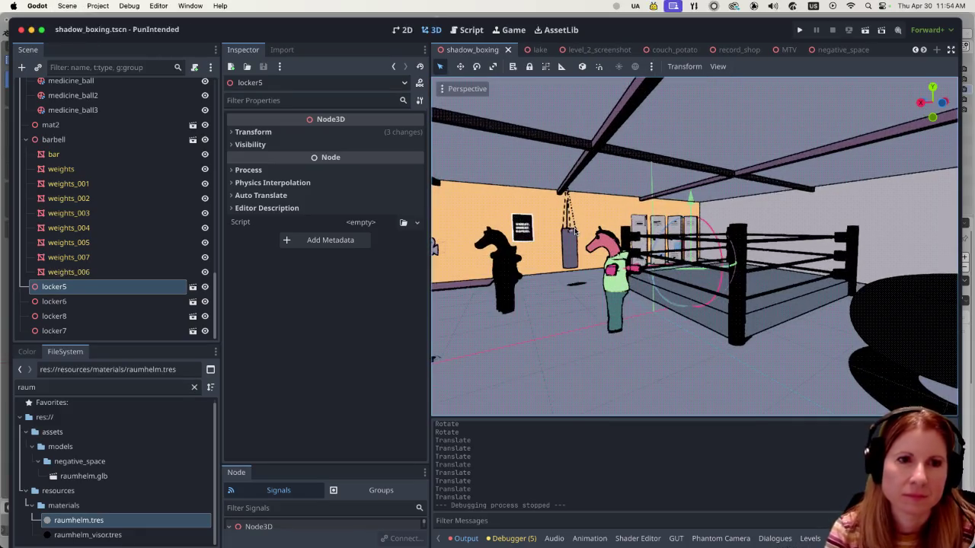
- Frame and zoom in on the selected locker, then bring up the locker model in Blender
scroll(576, 232, up, 5)
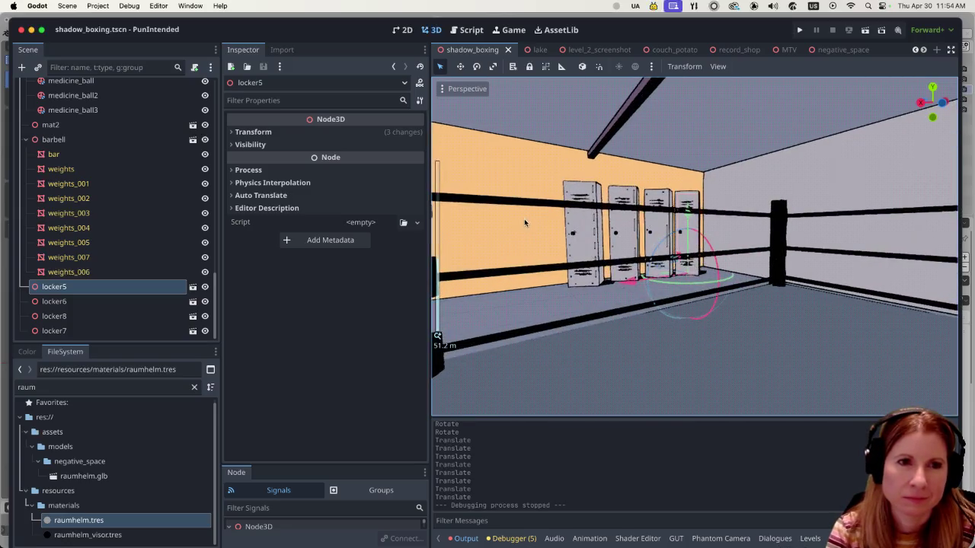
scroll(614, 203, up, 3)
scroll(647, 213, right, 5)
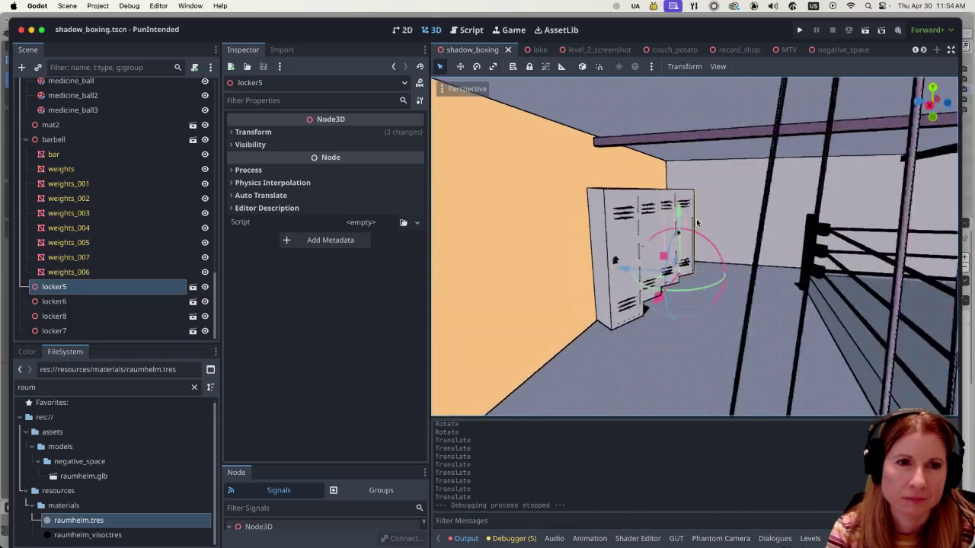
scroll(702, 231, down, 10)
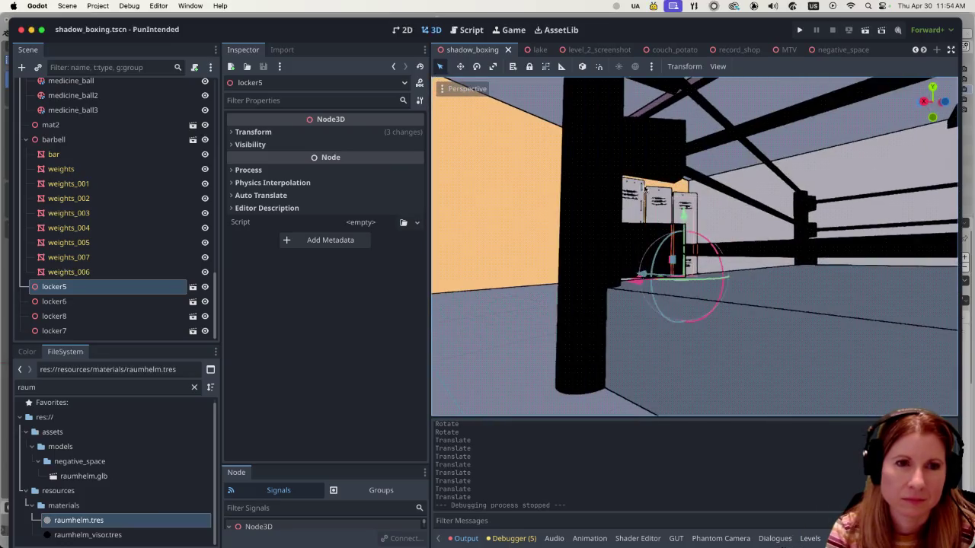
scroll(617, 194, down, 5)
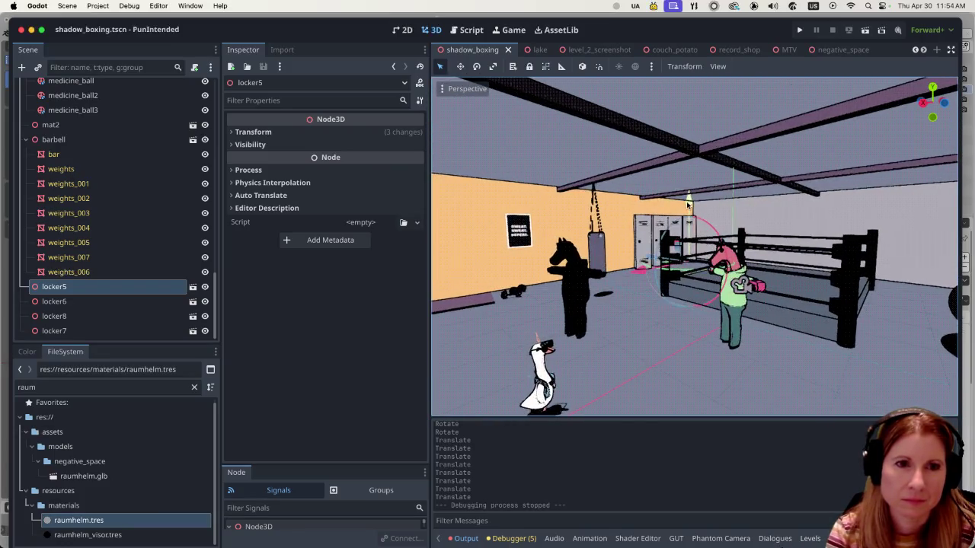
scroll(641, 219, up, 5)
scroll(641, 219, up, 1)
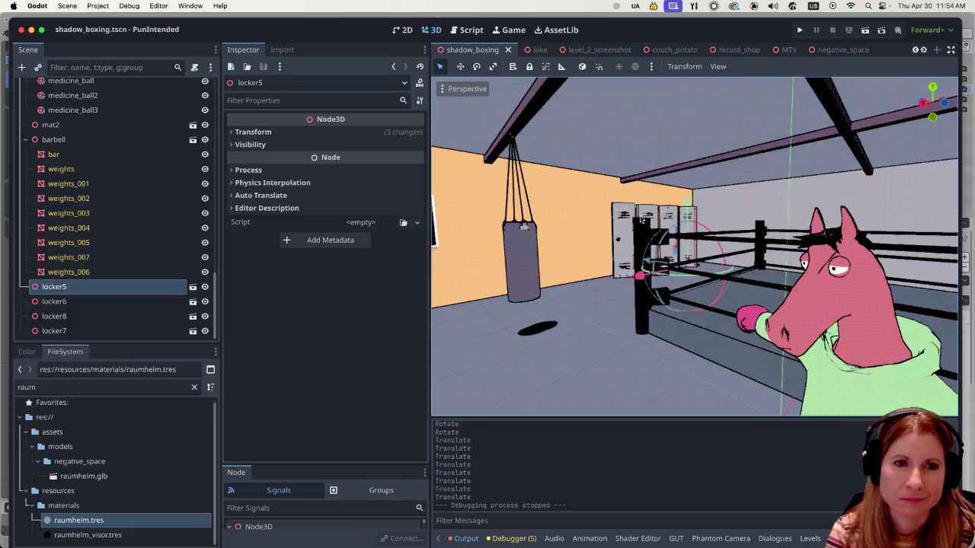
key(f)
scroll(567, 196, up, 2)
scroll(578, 192, up, 3)
scroll(578, 192, up, 2)
scroll(581, 186, up, 2)
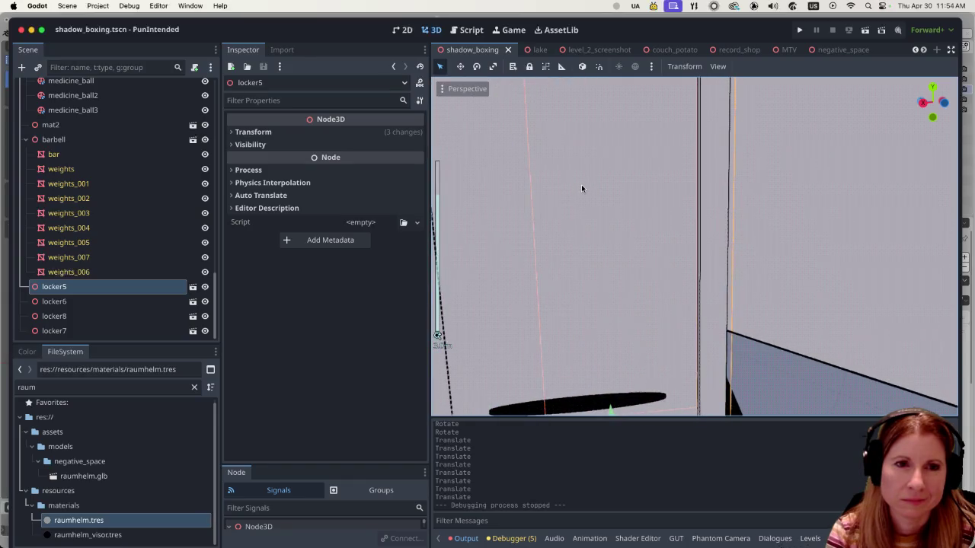
scroll(581, 188, down, 8)
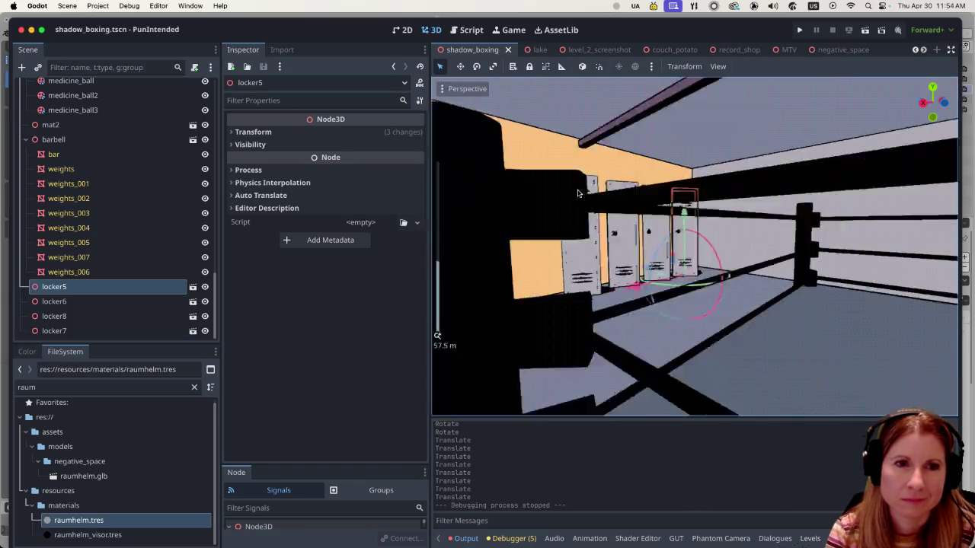
scroll(578, 192, up, 5)
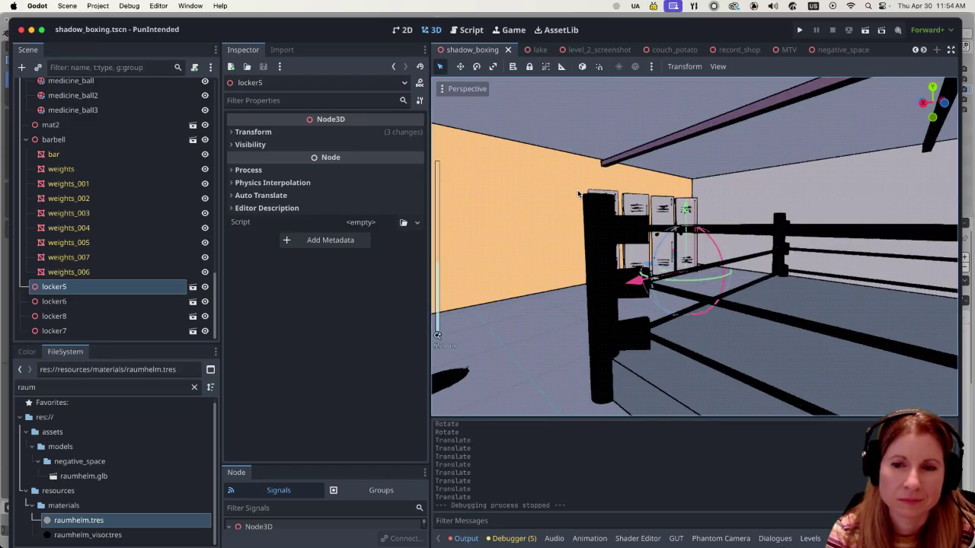
scroll(540, 213, up, 3)
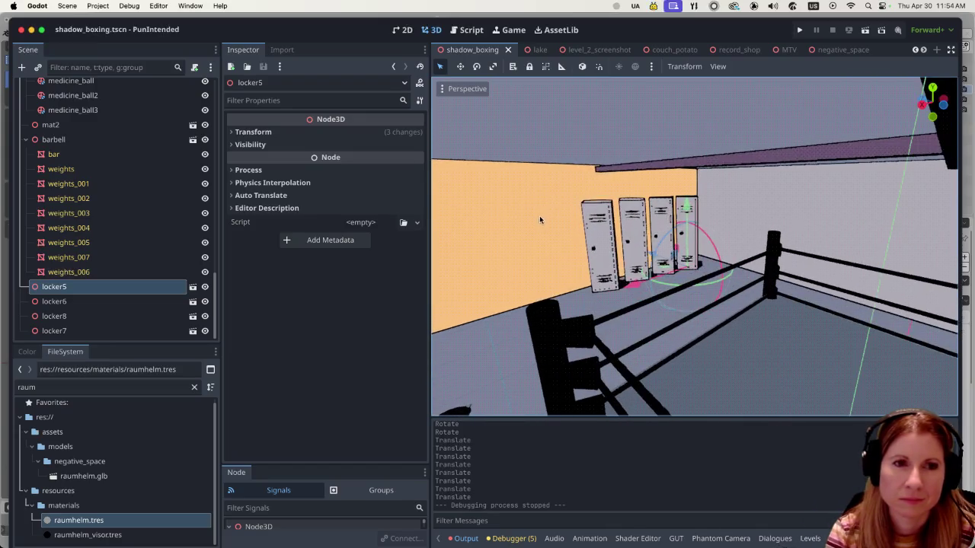
scroll(543, 222, up, 3)
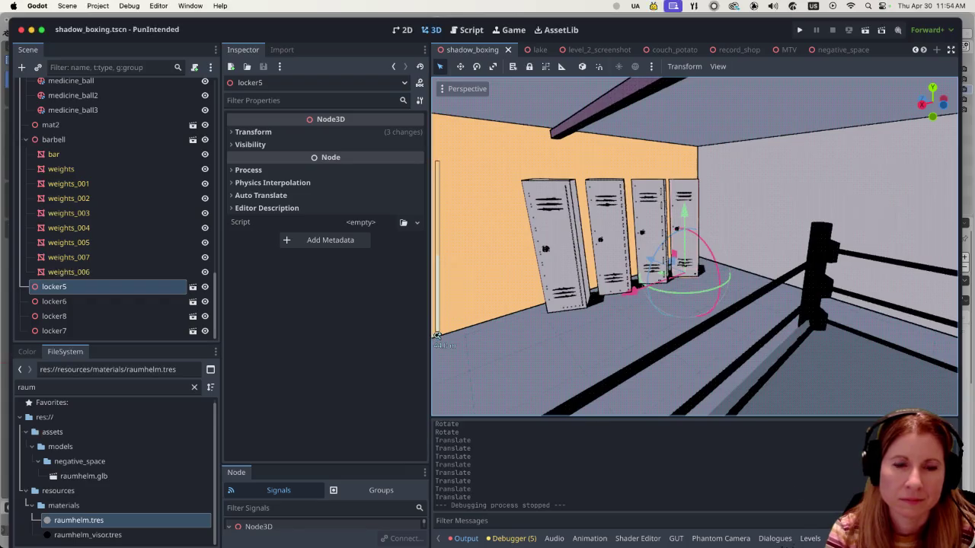
click(838, 533)
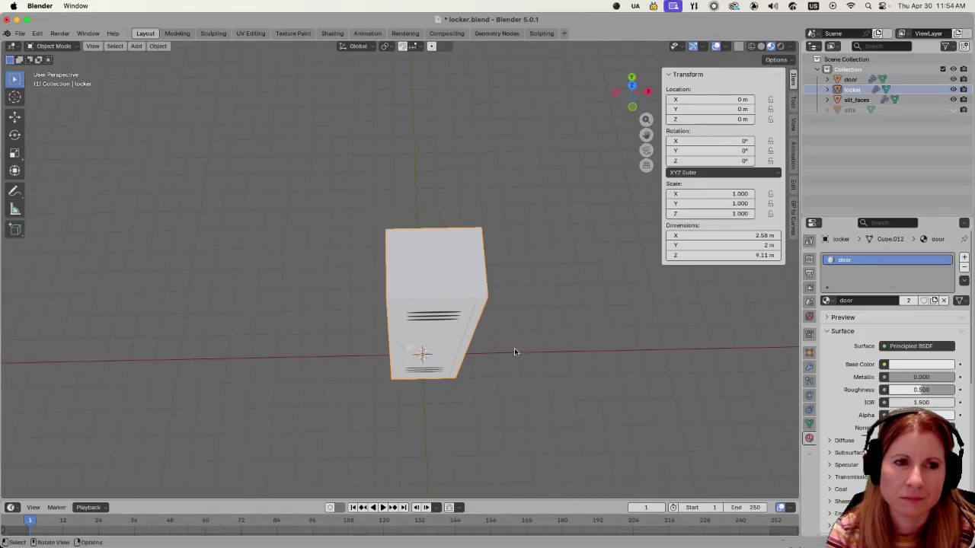
- Select the locker, enter Edit Mode and pick the door's vertical edge
mouse_move(535, 320)
mouse_down()
mouse_move(508, 305)
mouse_move(551, 263)
mouse_move(475, 289)
mouse_up()
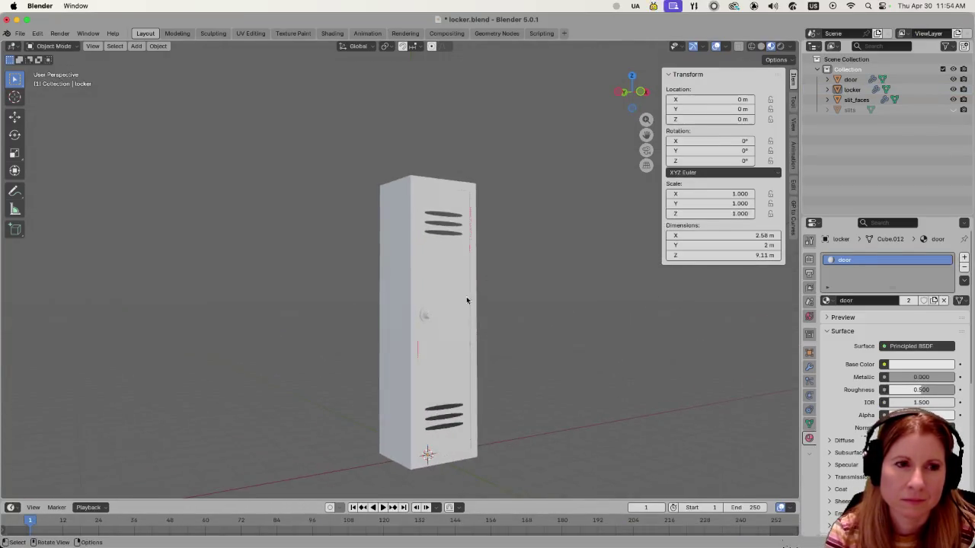
scroll(457, 312, up, 5)
mouse_move(559, 316)
mouse_down()
mouse_move(561, 272)
mouse_move(513, 237)
mouse_move(558, 265)
mouse_move(472, 265)
mouse_up()
click(464, 265)
key(Tab)
click(464, 264)
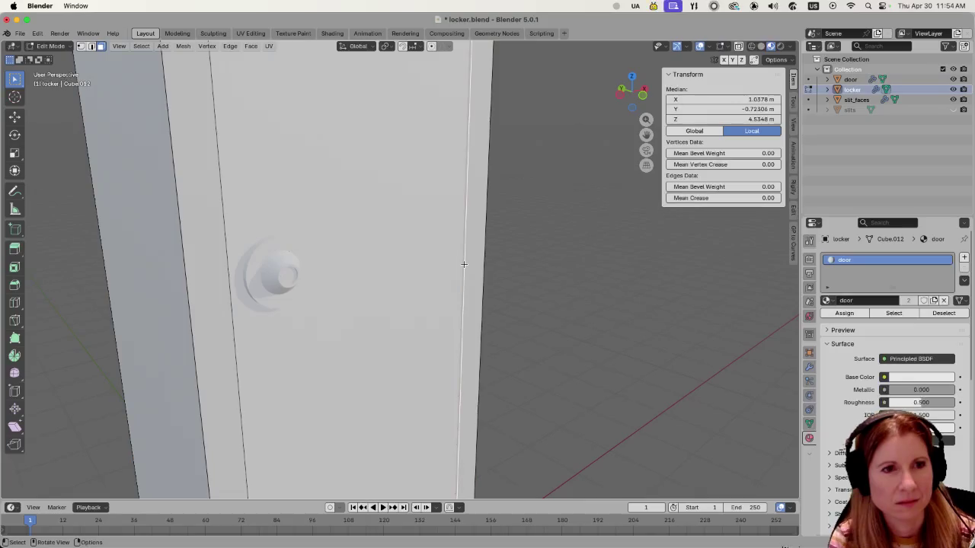
- Orbit around the door, trying several edge selections before reselecting its vertical edge
mouse_move(568, 290)
mouse_down()
mouse_move(480, 279)
mouse_move(515, 288)
mouse_move(483, 289)
mouse_up()
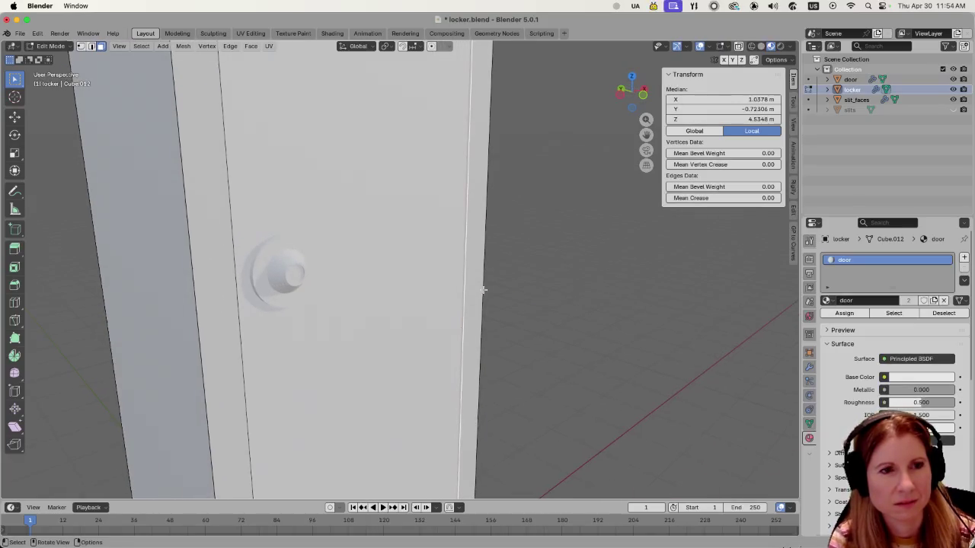
mouse_move(431, 259)
mouse_down()
mouse_move(495, 263)
mouse_move(461, 263)
mouse_move(478, 262)
mouse_up()
scroll(477, 263, up, 5)
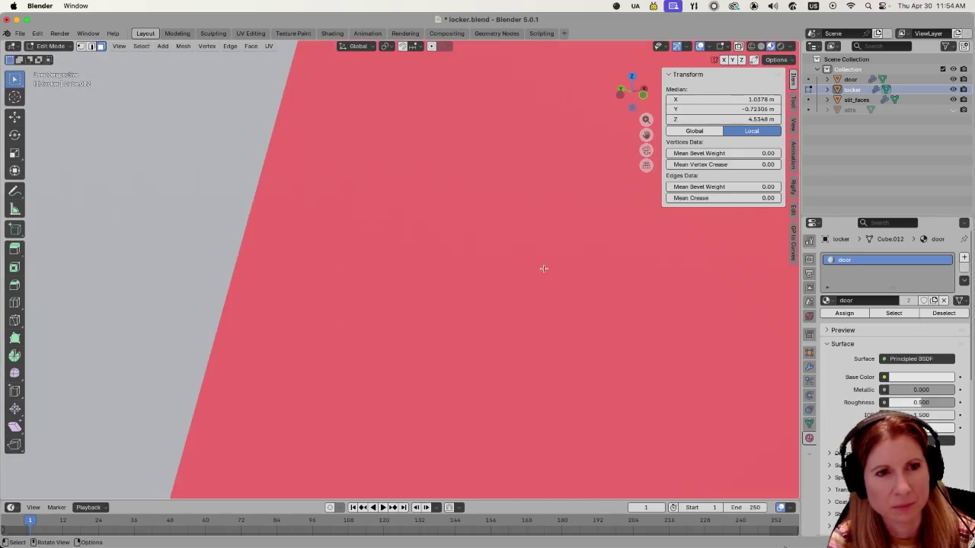
scroll(534, 266, down, 5)
scroll(479, 298, up, 3)
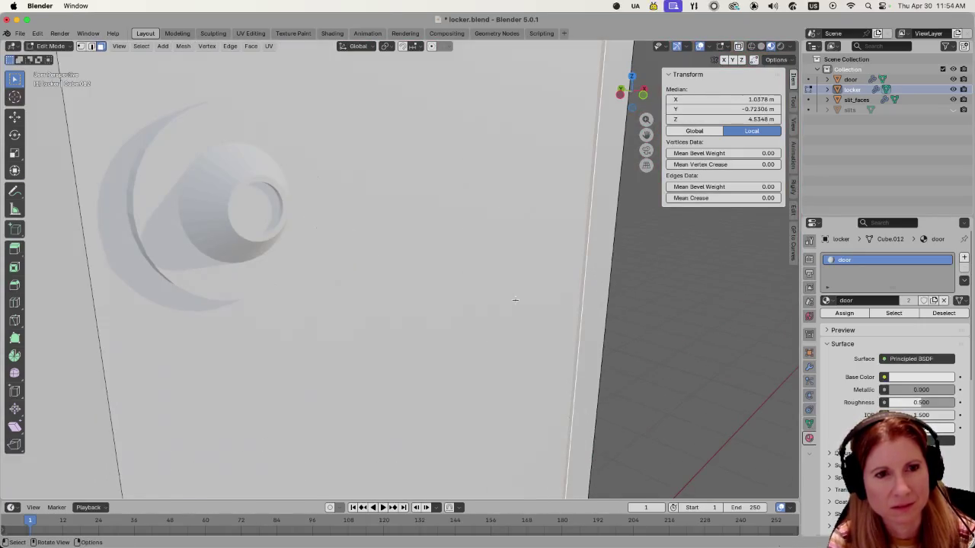
click(631, 319)
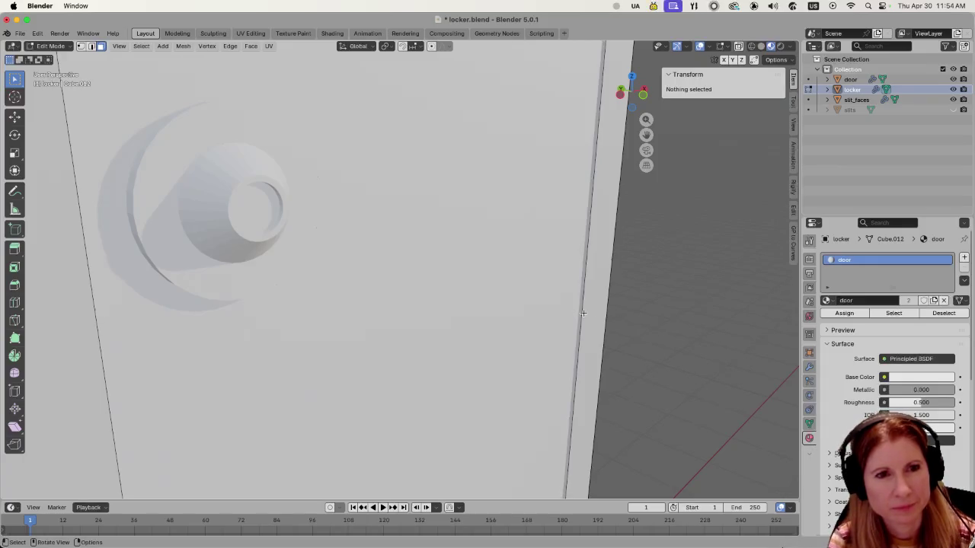
click(583, 313)
click(676, 320)
scroll(601, 316, down, 4)
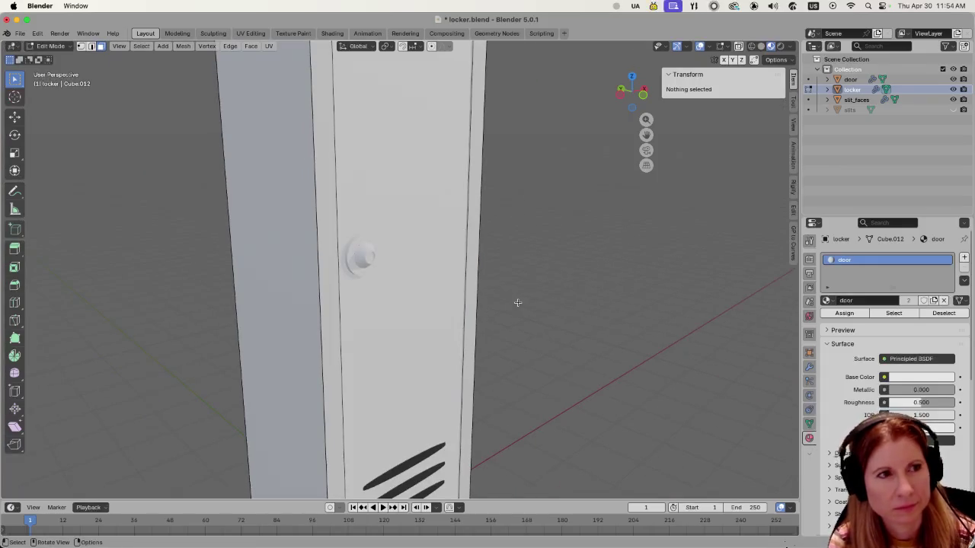
click(466, 286)
click(540, 282)
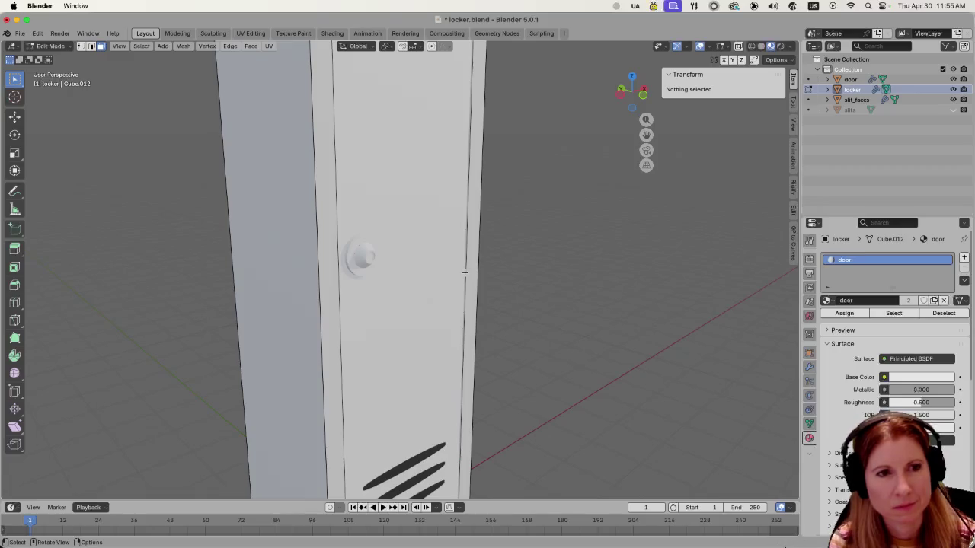
scroll(464, 272, up, 2)
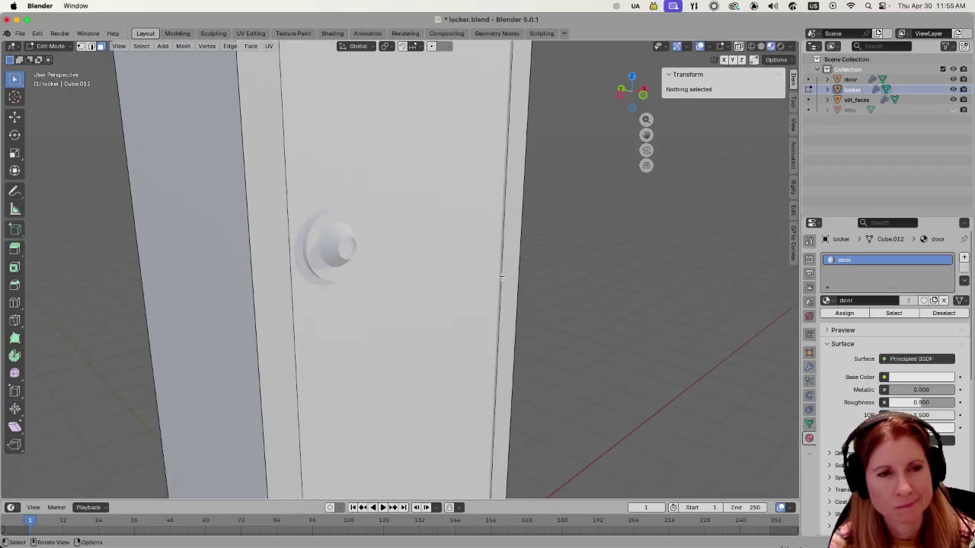
click(499, 278)
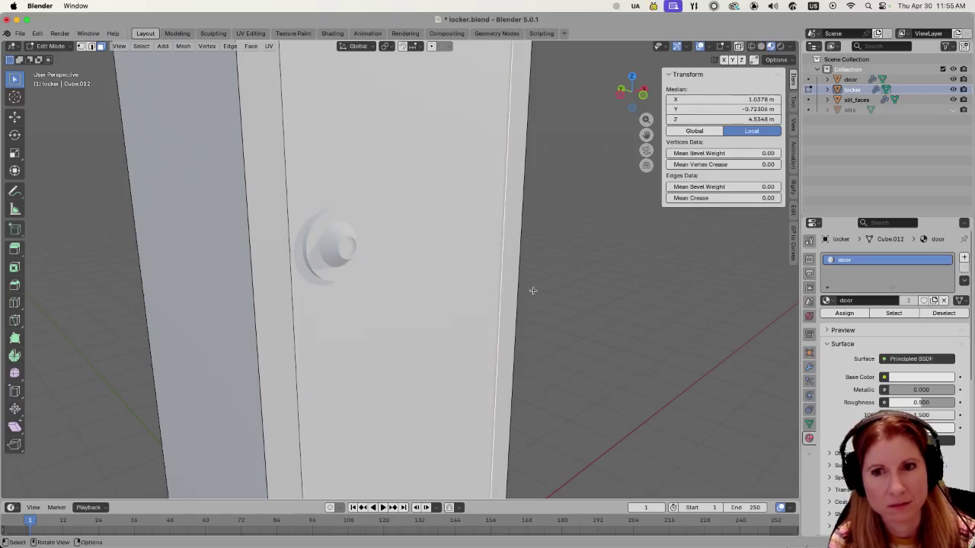
- Leave Edit Mode and return the locker to Object Mode
scroll(531, 291, down, 5)
scroll(531, 292, up, 5)
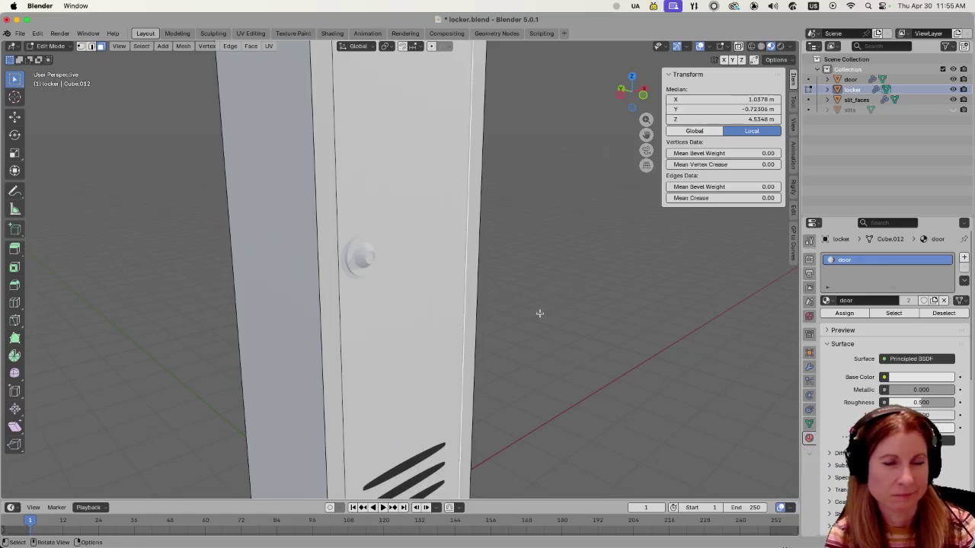
key(Tab)
key(Tab)
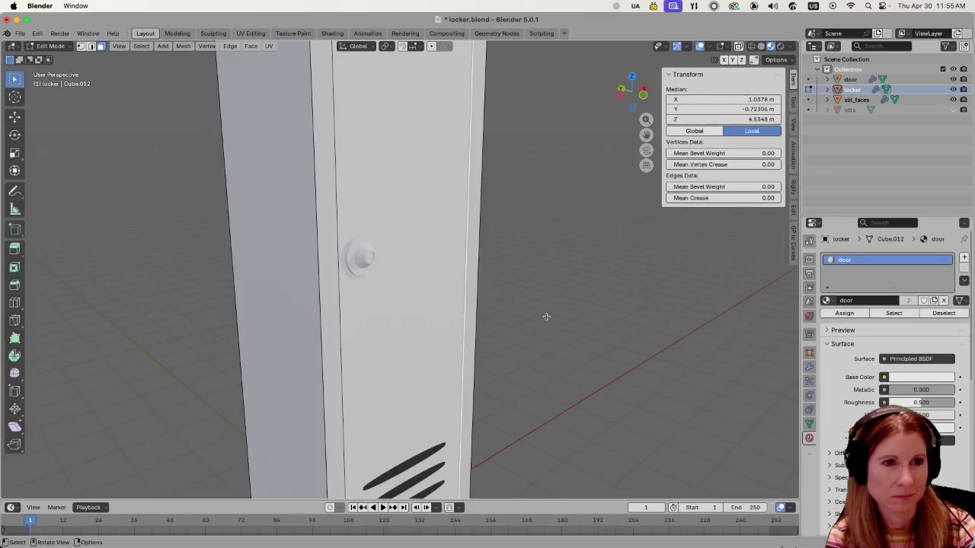
scroll(484, 297, up, 3)
scroll(482, 296, down, 5)
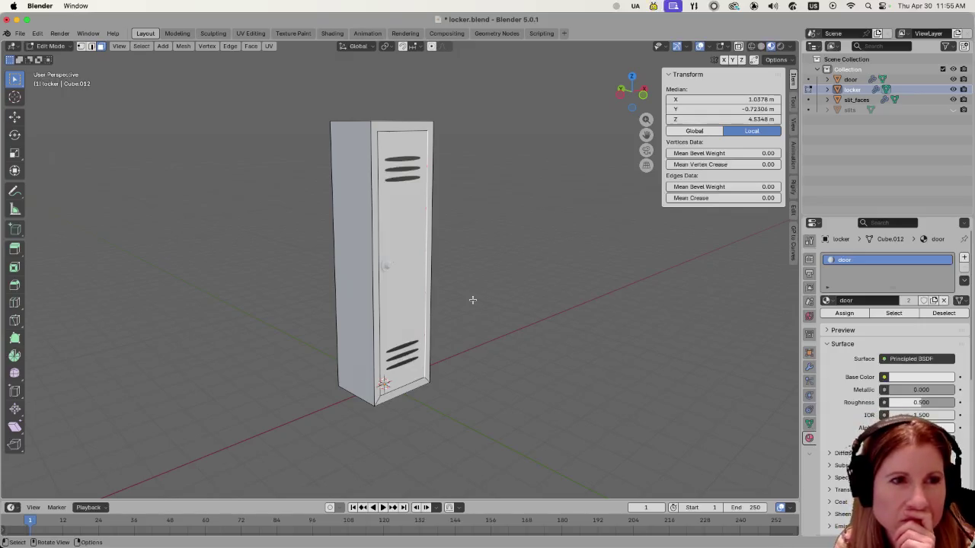
- Clear the edge selection on the locker and save locker.blend
scroll(473, 299, up, 2)
scroll(472, 299, up, 2)
mouse_move(540, 300)
mouse_down()
mouse_move(540, 324)
mouse_move(461, 326)
mouse_move(517, 307)
mouse_move(596, 305)
mouse_move(570, 309)
mouse_up()
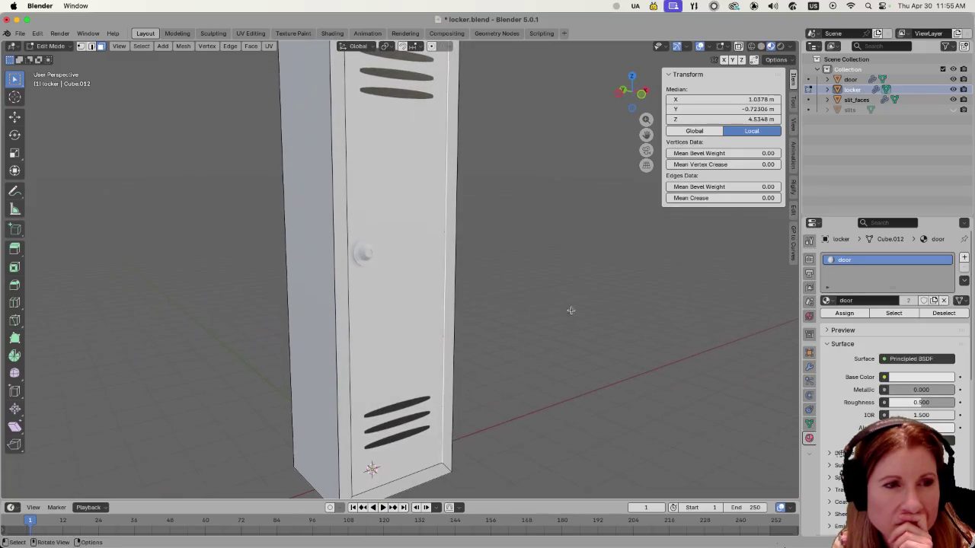
click(531, 265)
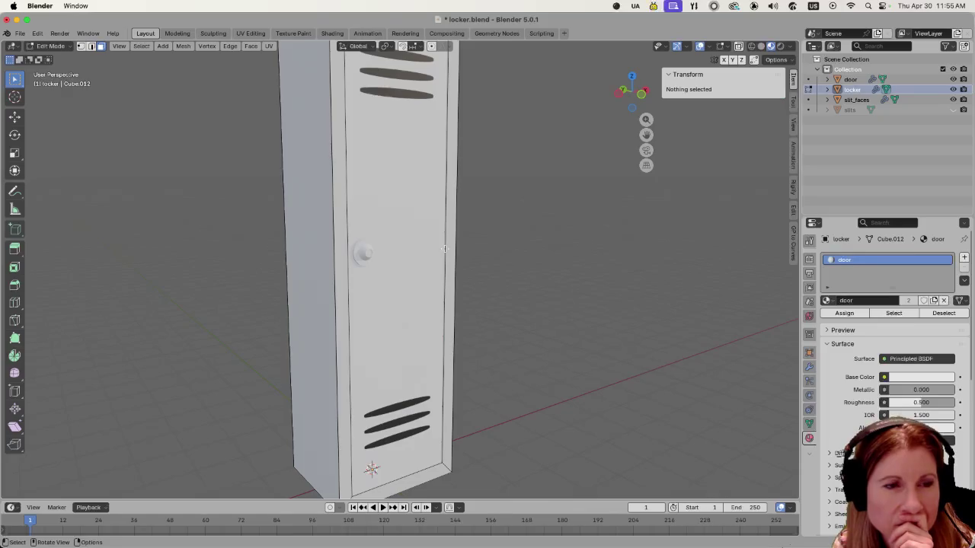
scroll(457, 246, down, 5)
scroll(466, 243, up, 2)
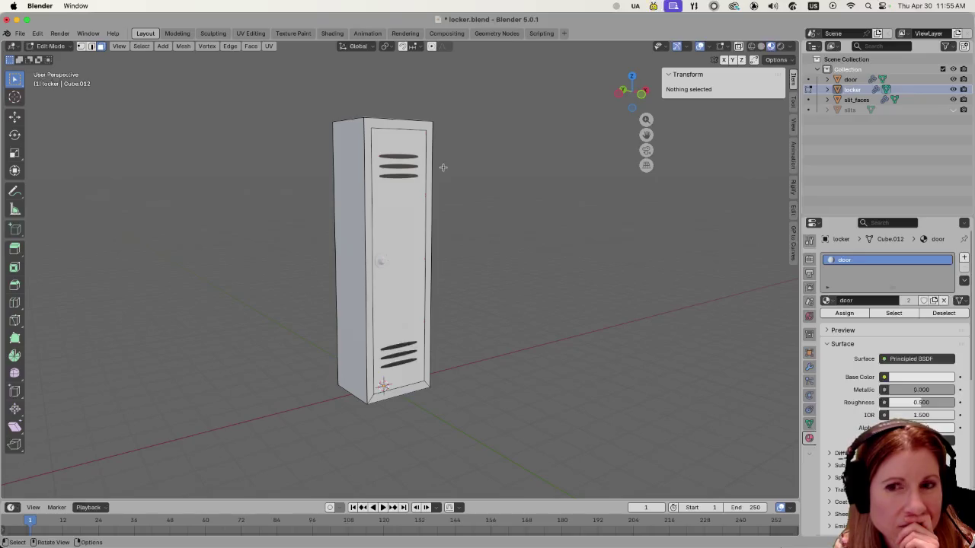
key(super+s)
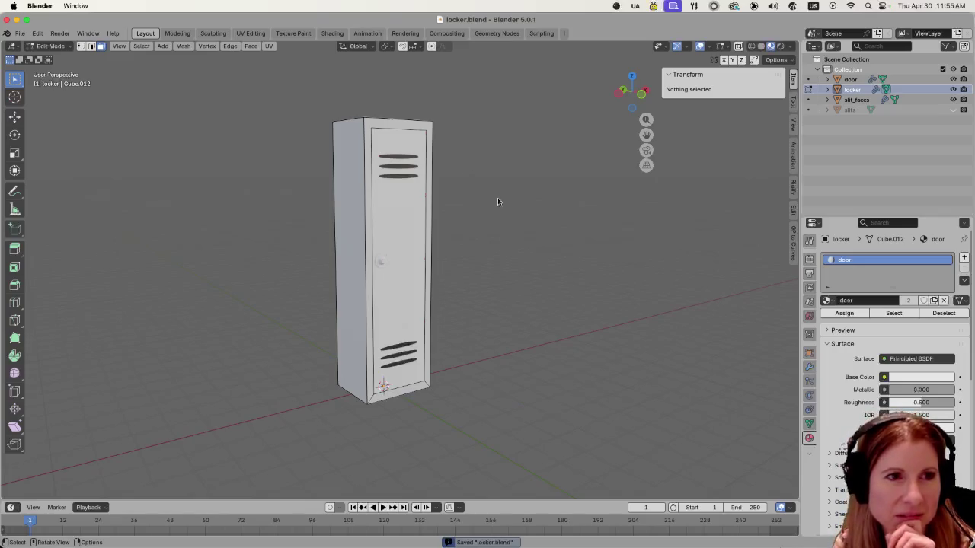
- Zoom in and select the locker's top front edge
scroll(491, 158, up, 5)
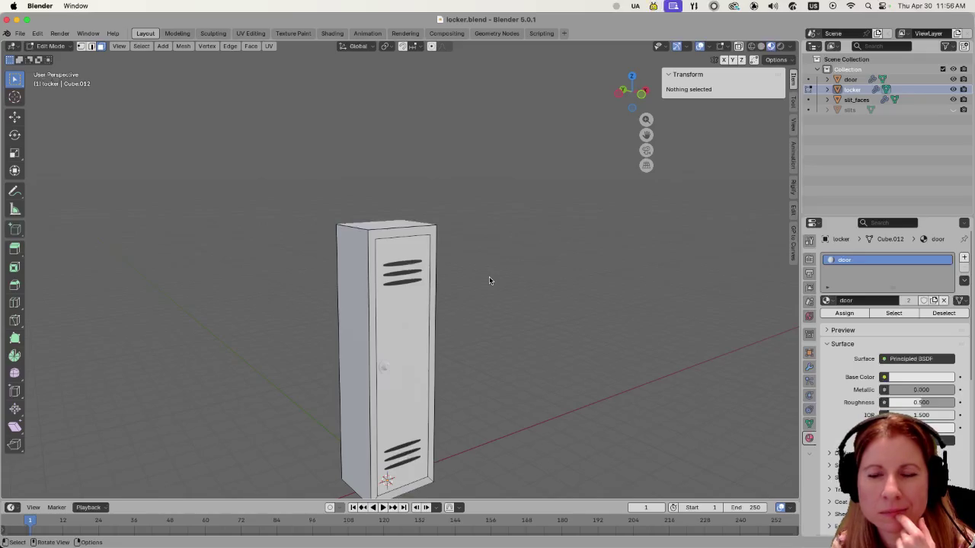
scroll(466, 275, up, 5)
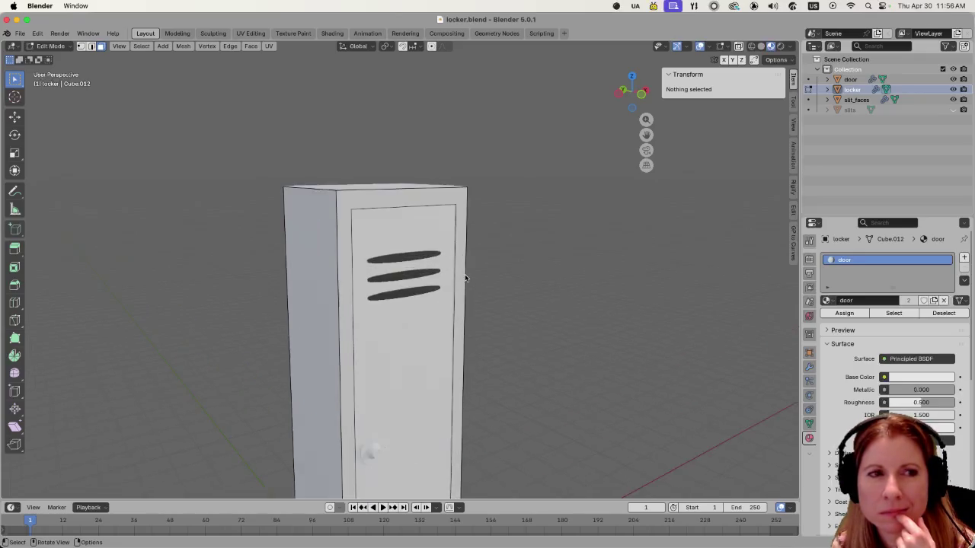
scroll(578, 205, up, 5)
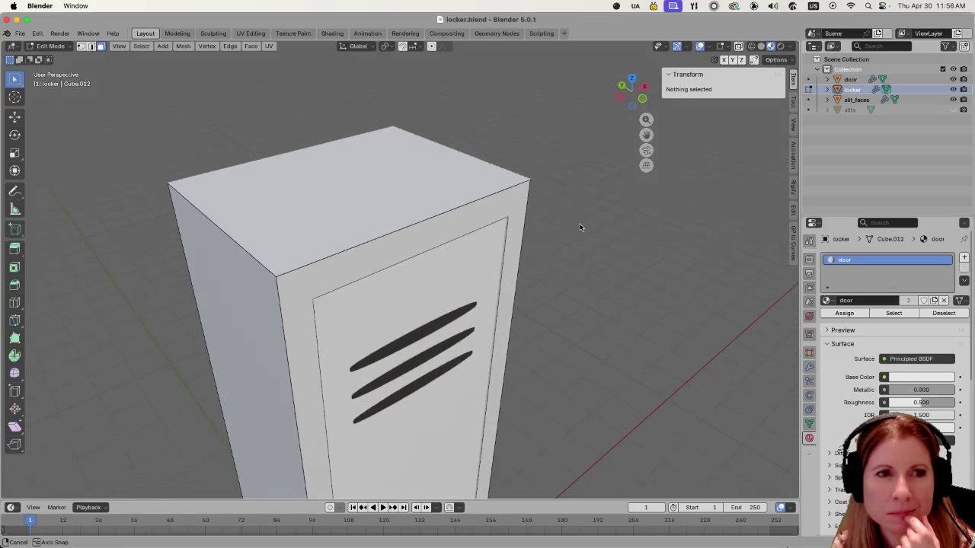
click(380, 238)
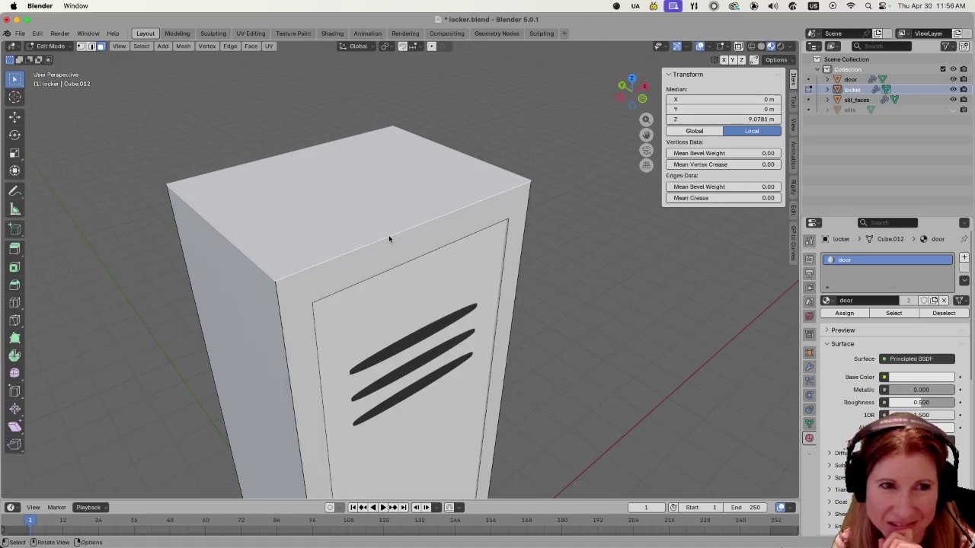
- In edge select mode (2), select the locker's top front edge and bring up its context menu
scroll(587, 297, up, 3)
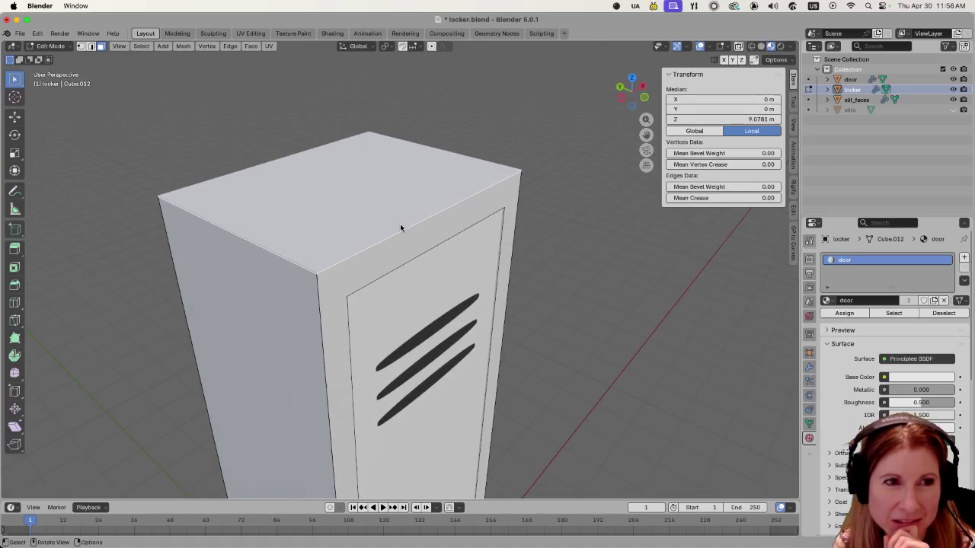
key(2)
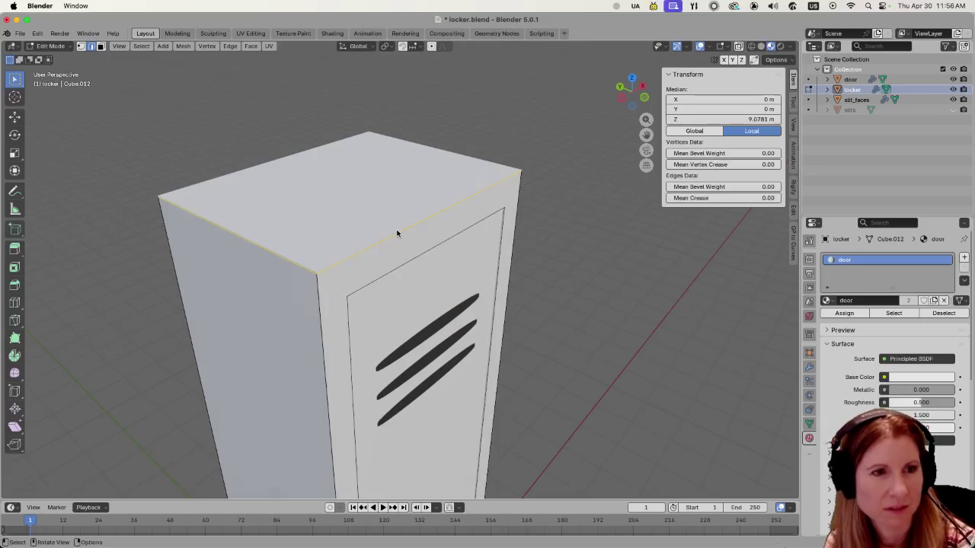
click(629, 266)
click(415, 223)
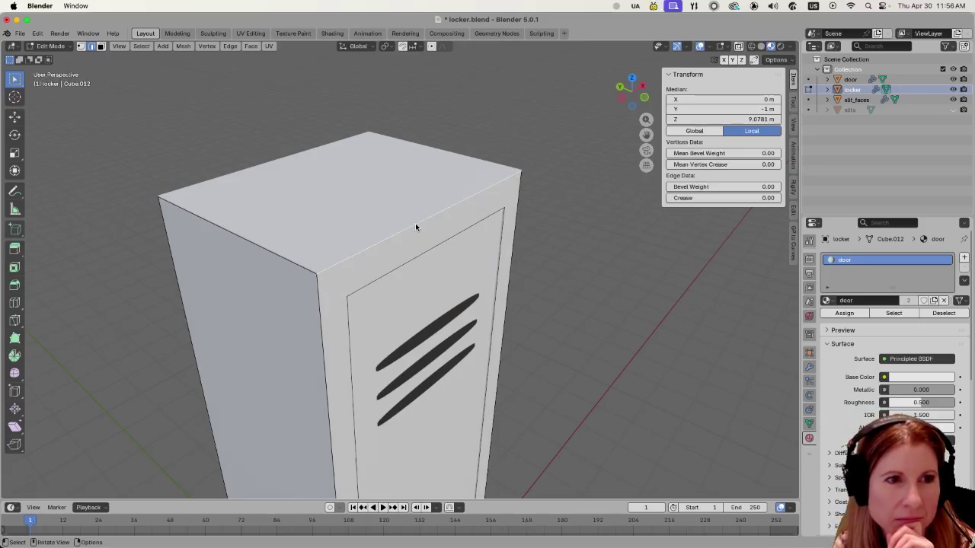
right_click(415, 223)
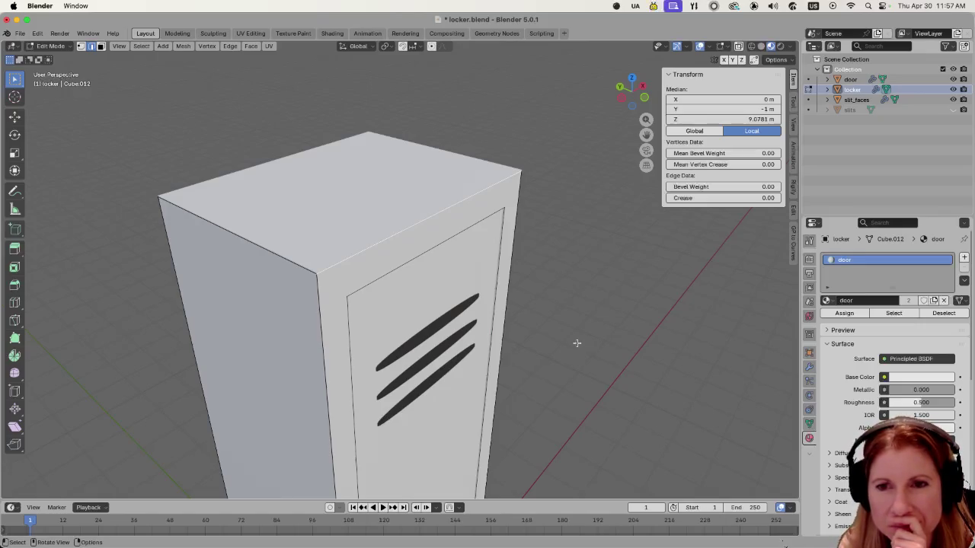
scroll(579, 354, down, 5)
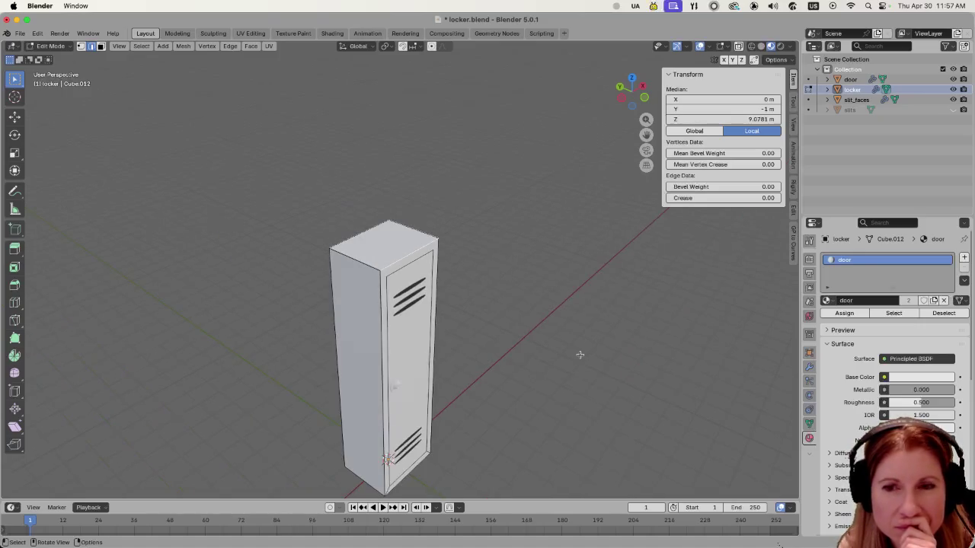
scroll(579, 354, up, 4)
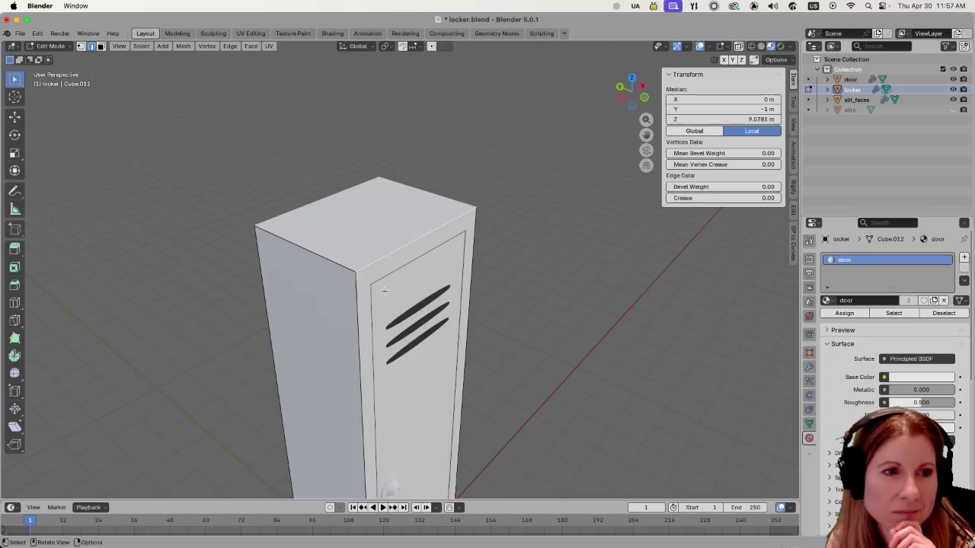
scroll(381, 257, up, 5)
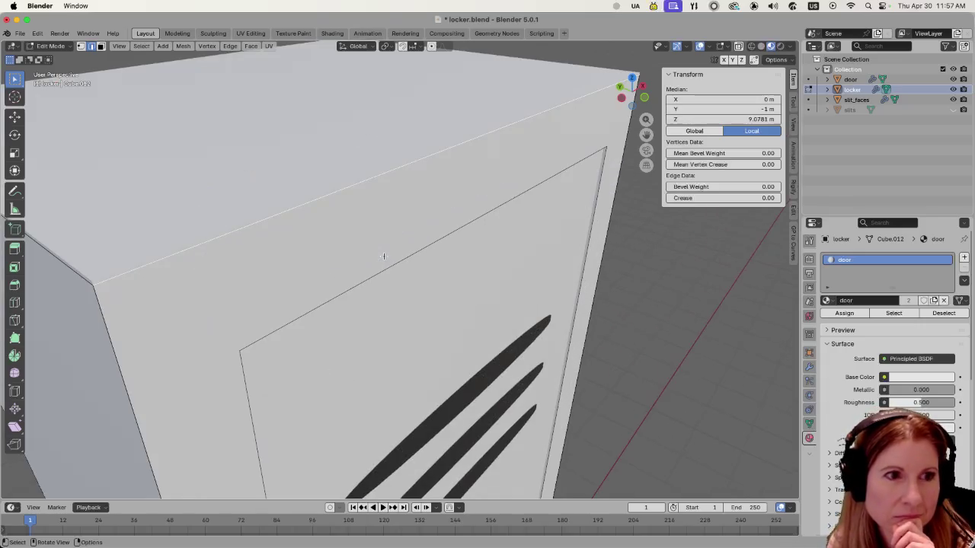
- Mark the top front edge sharp and deselect to check its cyan marking
right_click(327, 200)
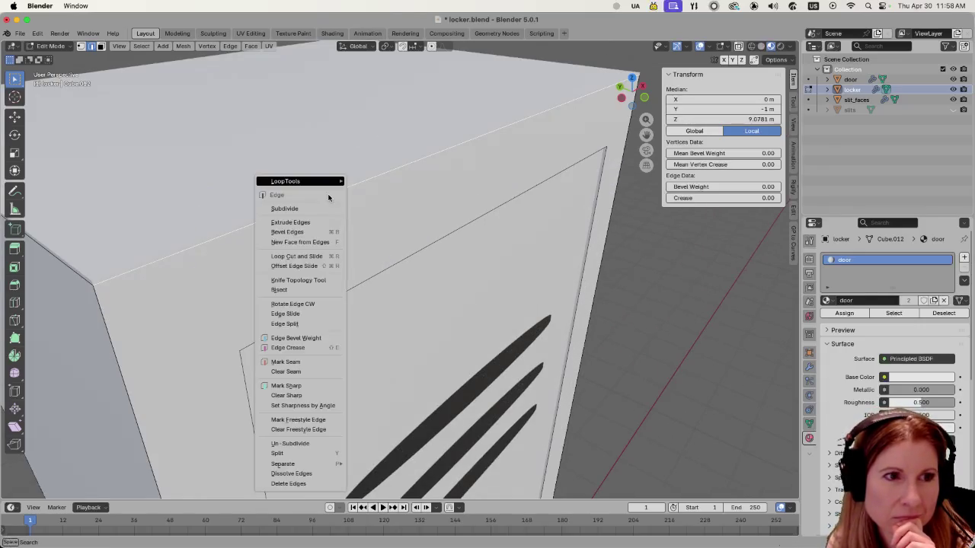
click(295, 386)
scroll(344, 347, down, 5)
click(547, 293)
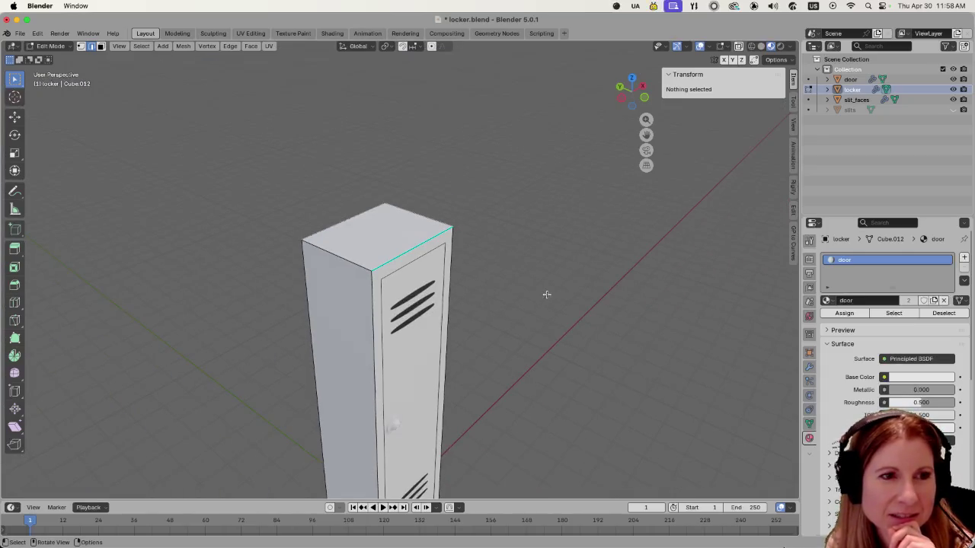
scroll(474, 324, up, 8)
scroll(177, 244, up, 1)
scroll(173, 241, down, 5)
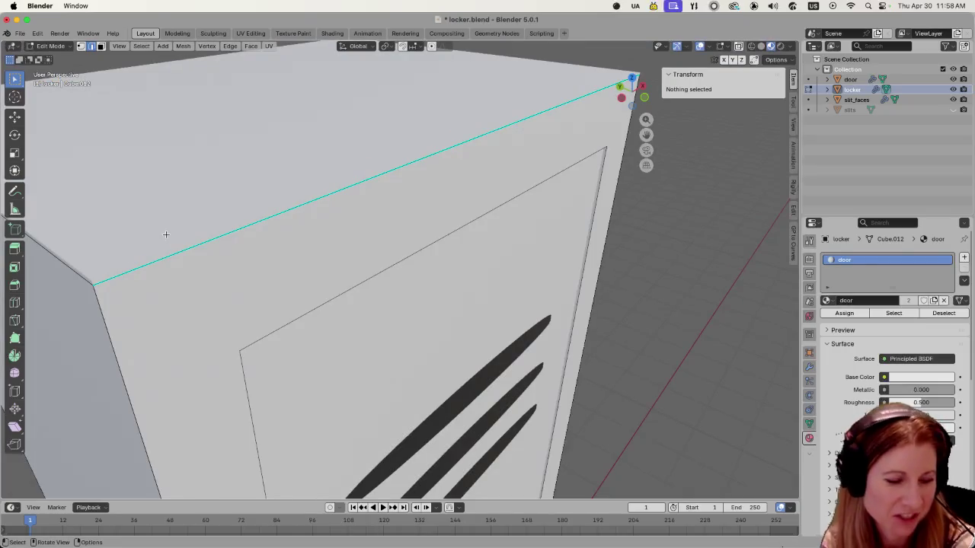
scroll(196, 236, up, 5)
scroll(300, 218, down, 5)
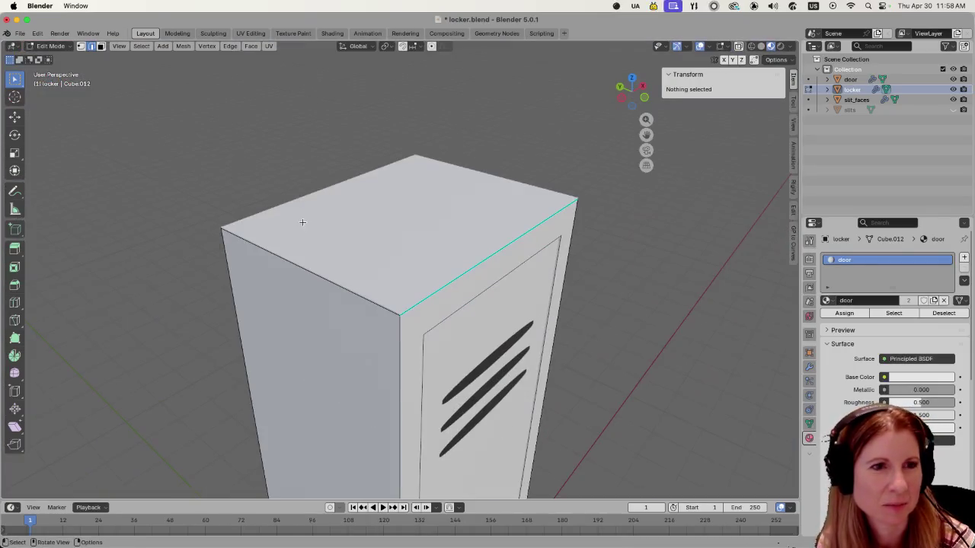
scroll(377, 266, up, 2)
scroll(424, 330, up, 3)
scroll(424, 330, down, 5)
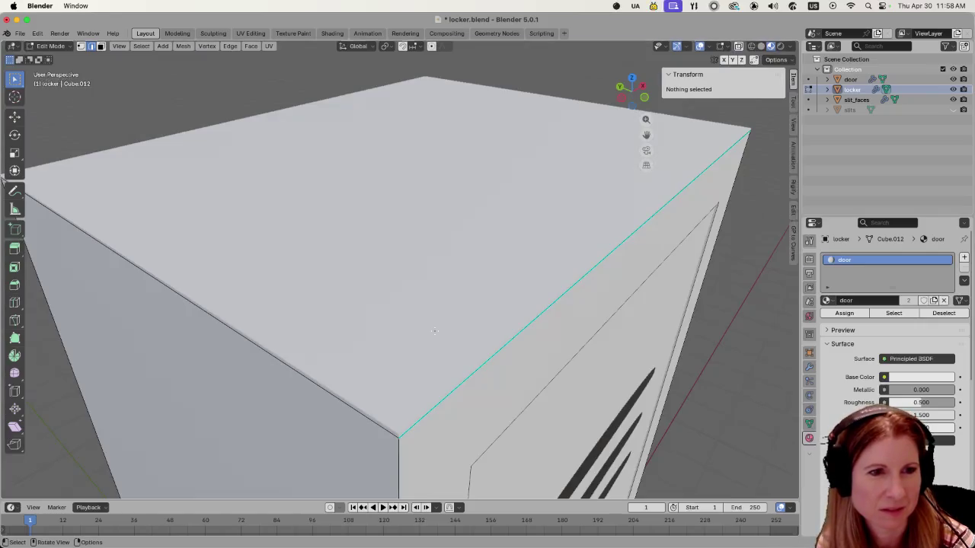
scroll(465, 334, up, 1)
scroll(444, 307, down, 2)
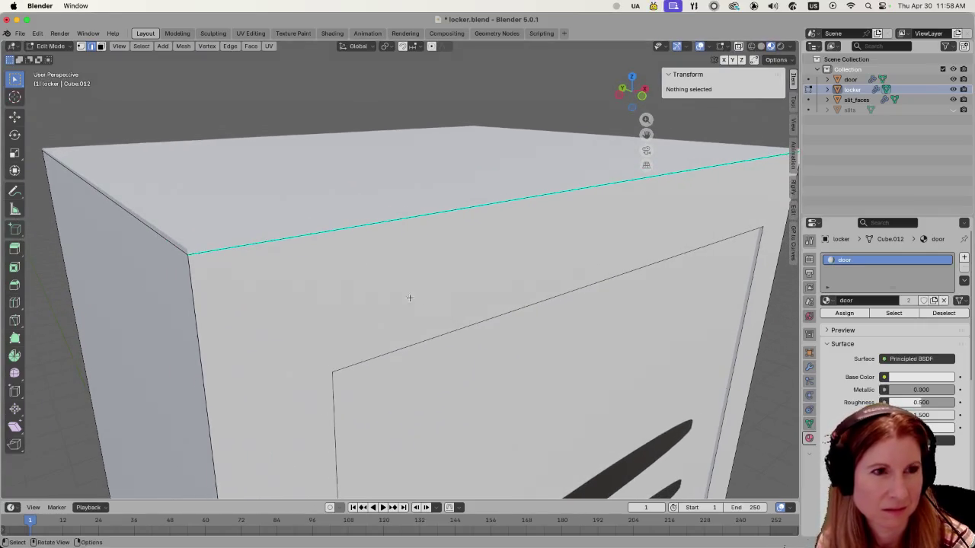
scroll(279, 235, up, 5)
scroll(347, 243, down, 5)
scroll(347, 243, down, 5)
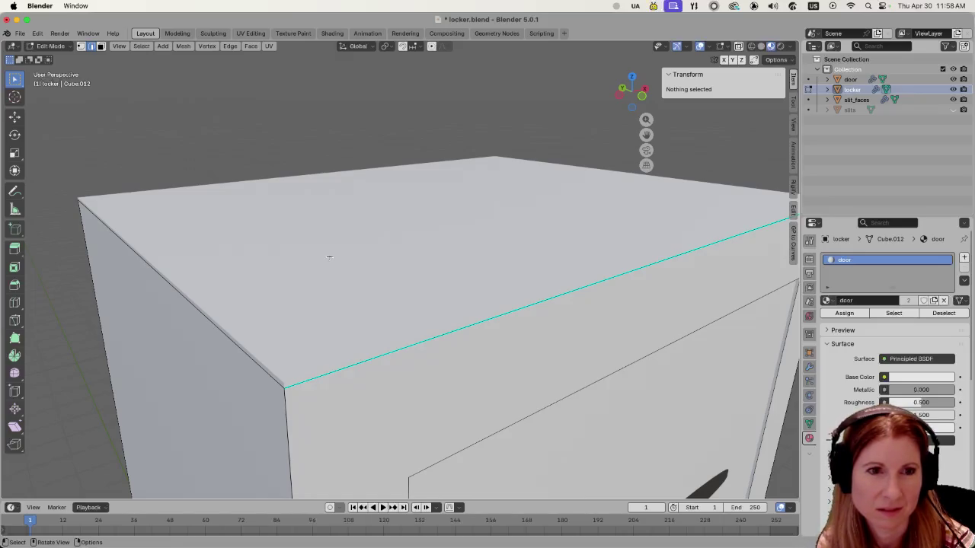
- Save locker.blend and centre the view on the top front edge
scroll(328, 255, right, 5)
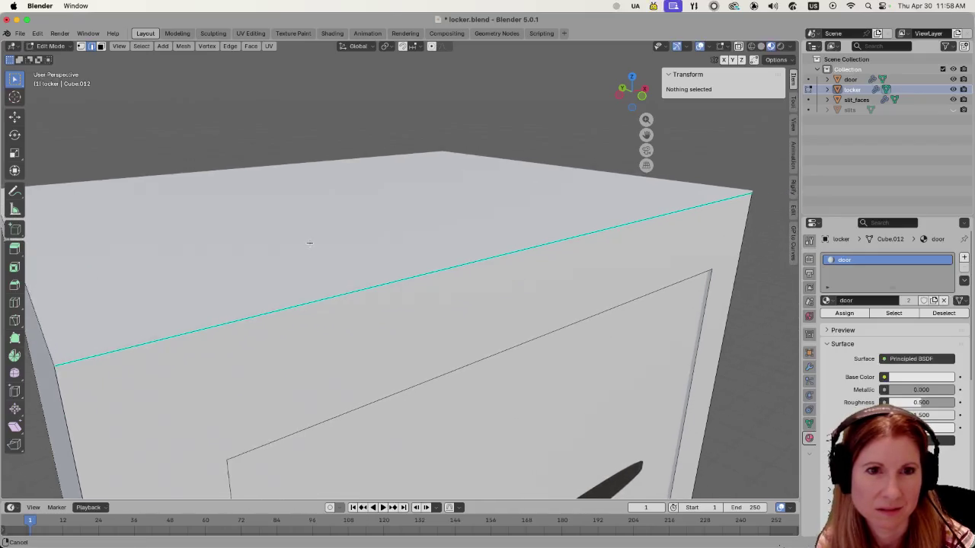
scroll(309, 243, right, 2)
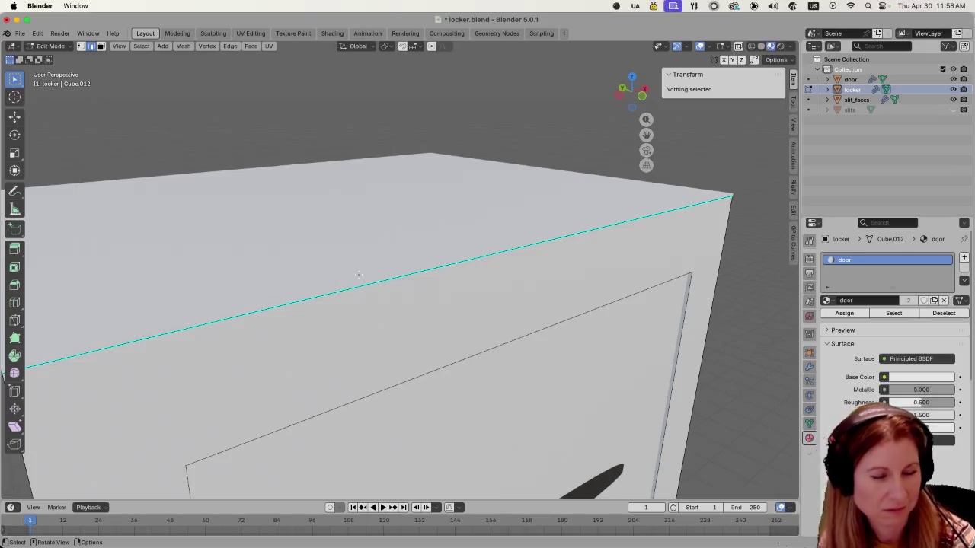
scroll(368, 266, down, 5)
key(super+s)
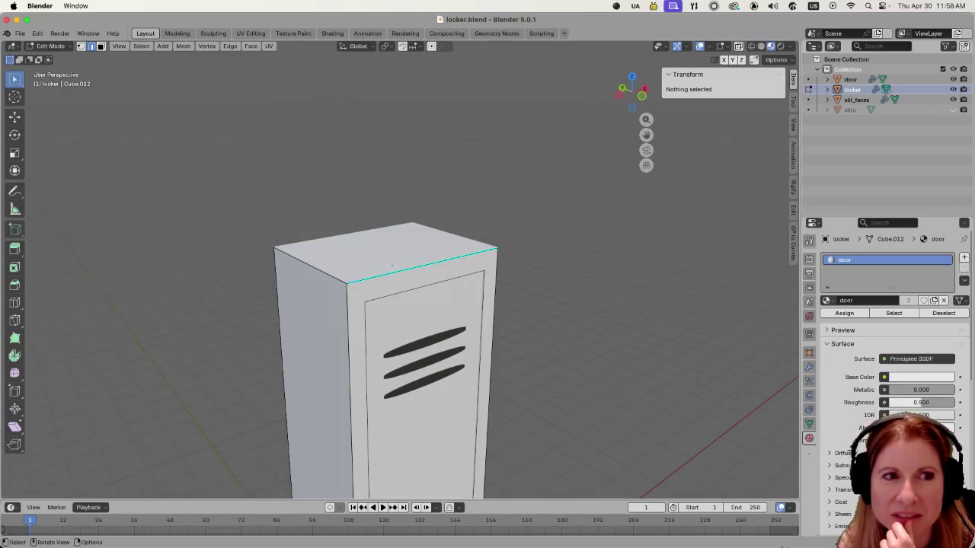
key(KP_Decimal)
scroll(344, 268, down, 5)
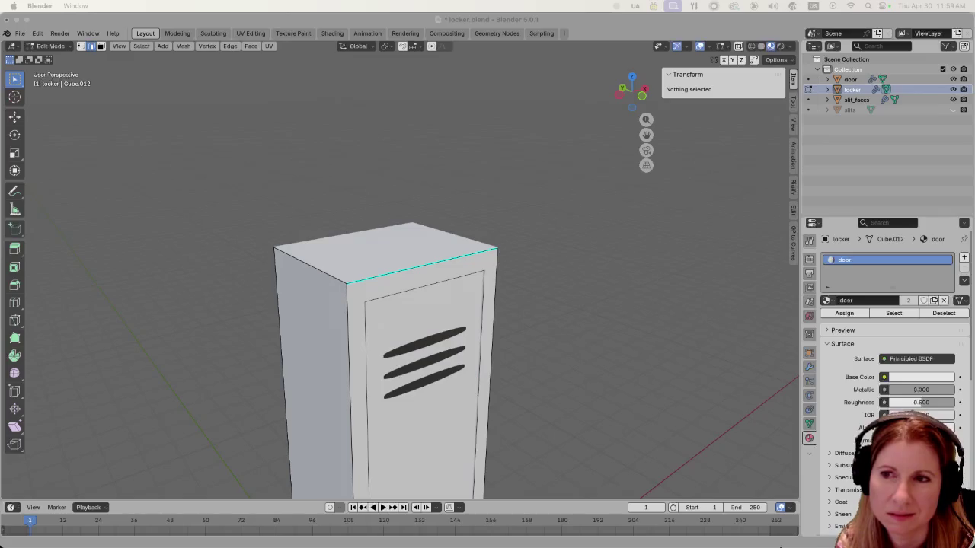
mouse_move(838, 540)
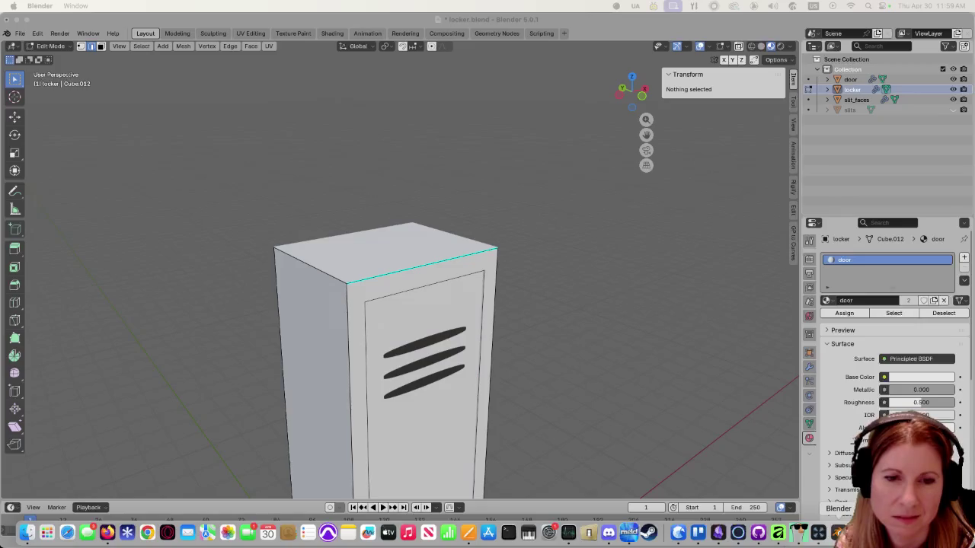
click(818, 533)
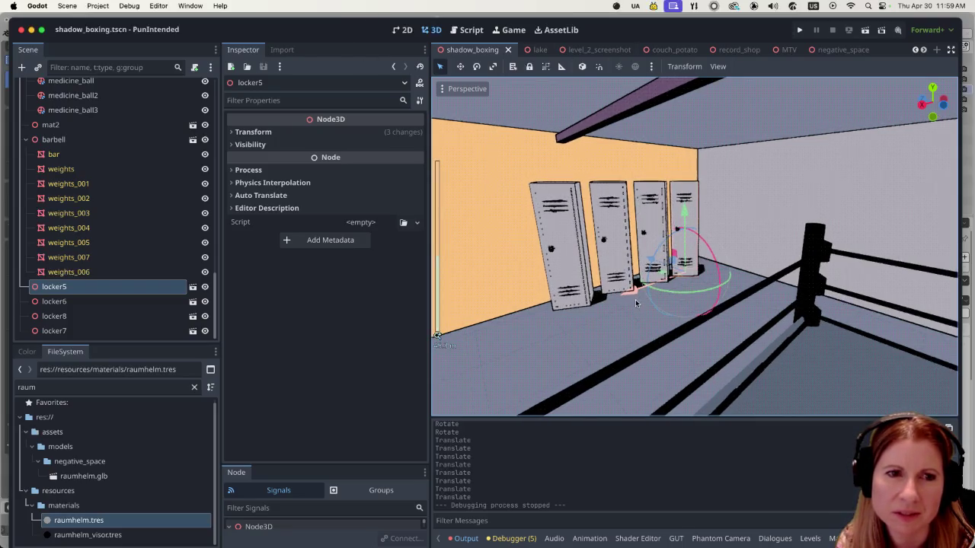
- Zoom around the toon-shaded lockers in Godot, then return to locker.blend in Blender
scroll(636, 300, down, 5)
scroll(617, 293, up, 5)
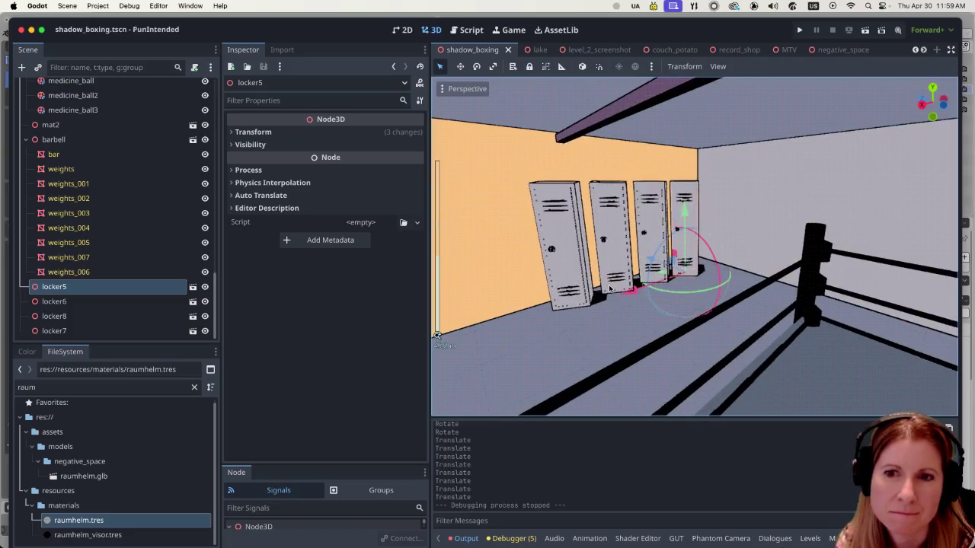
scroll(494, 308, down, 3)
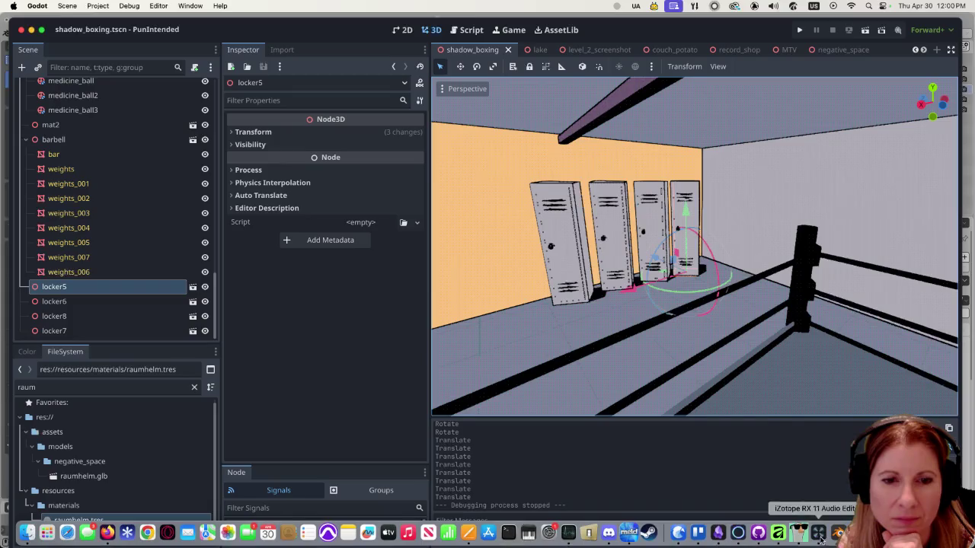
click(836, 535)
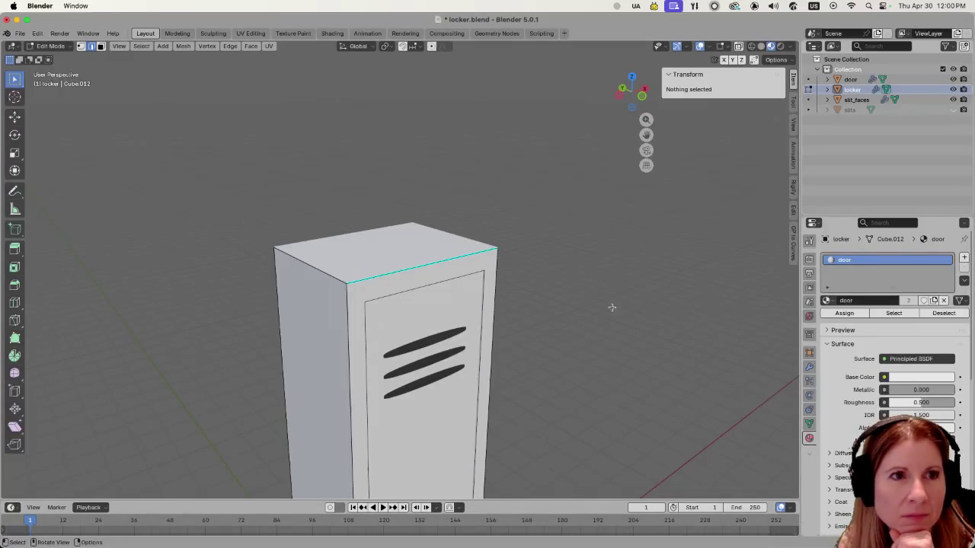
- Save locker.blend and switch back to the Godot gym scene
key(super+s)
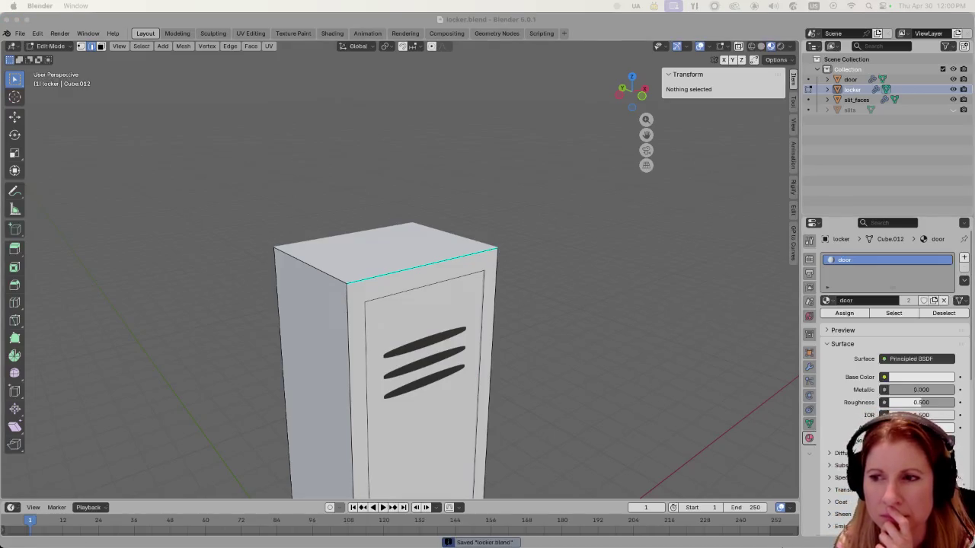
key(super+Tab)
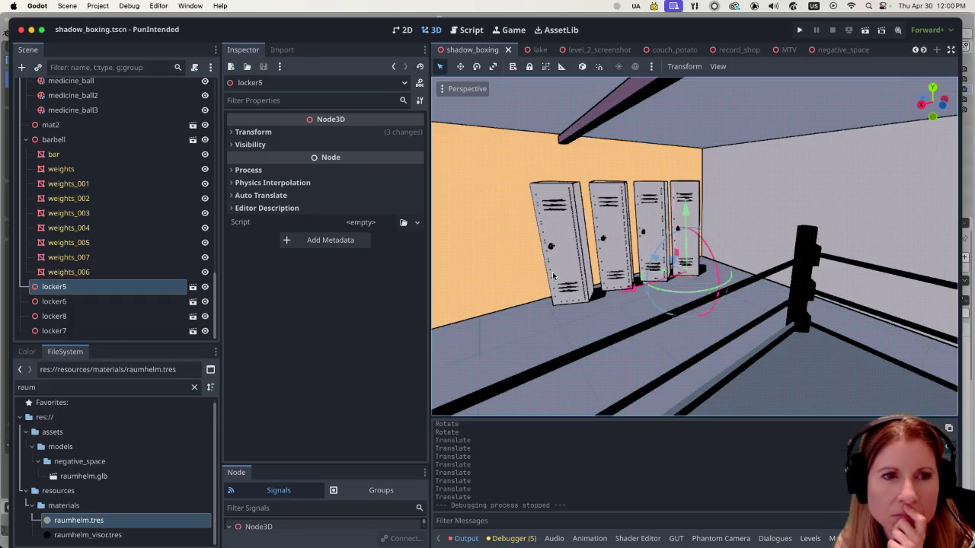
- Select locker8, the leftmost locker, and rotate it about its vertical axis
scroll(553, 276, down, 2)
scroll(543, 271, down, 3)
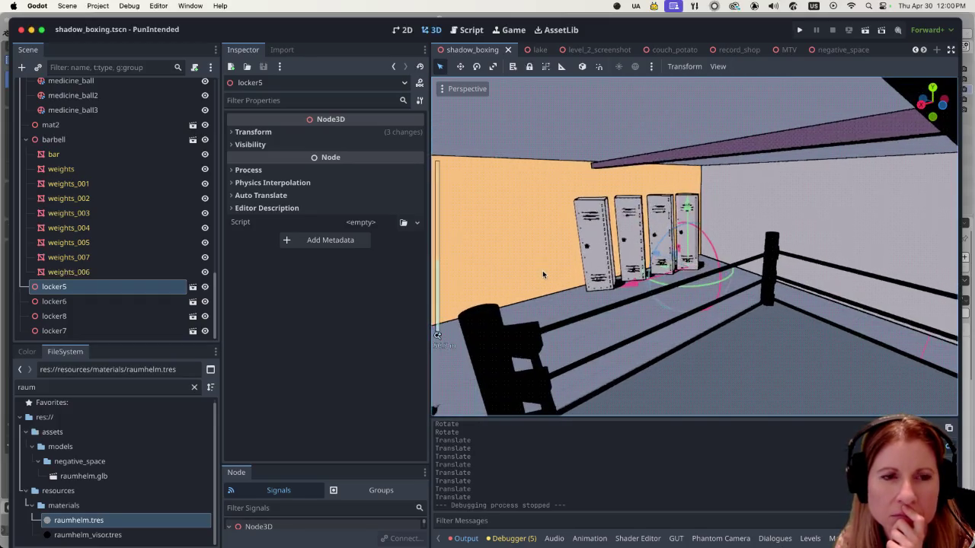
scroll(543, 272, up, 5)
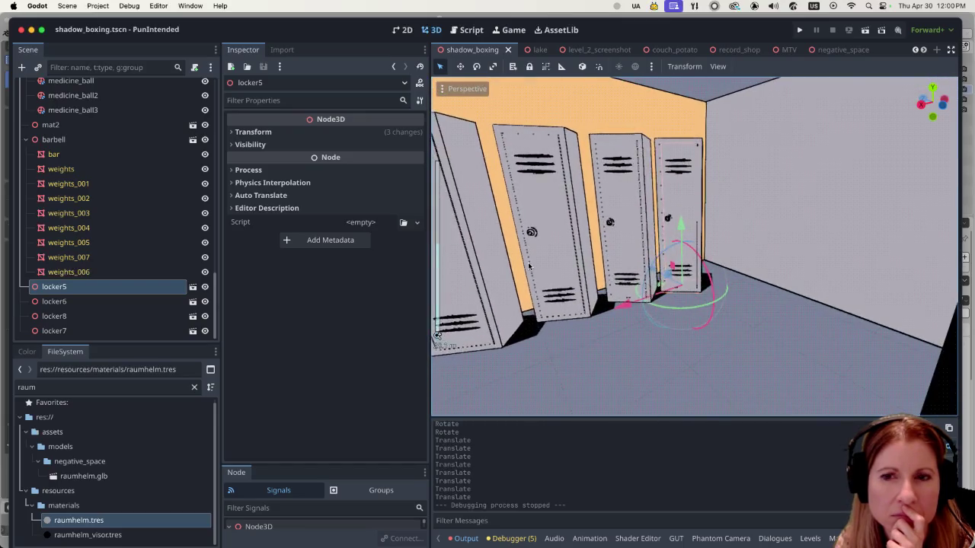
scroll(528, 266, down, 4)
scroll(529, 267, up, 1)
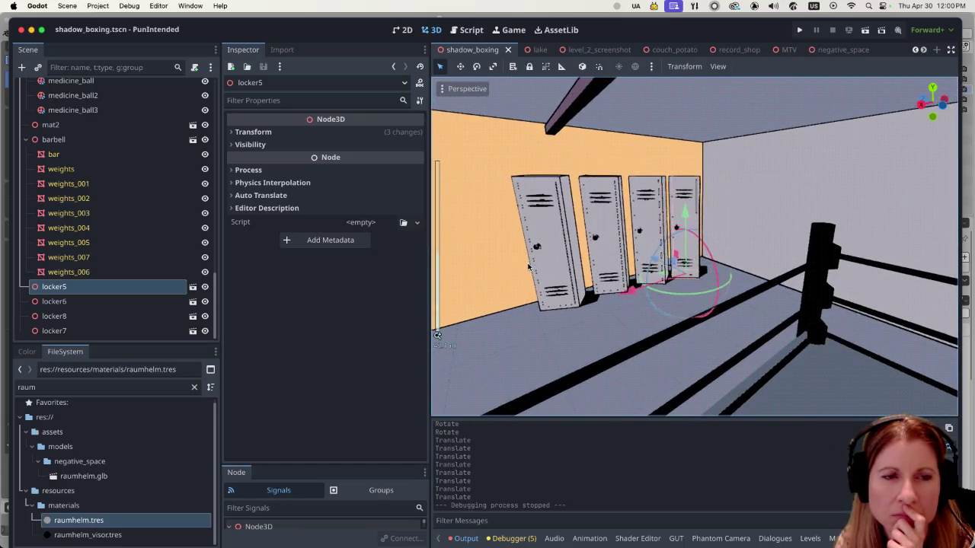
scroll(528, 266, up, 3)
scroll(528, 266, down, 2)
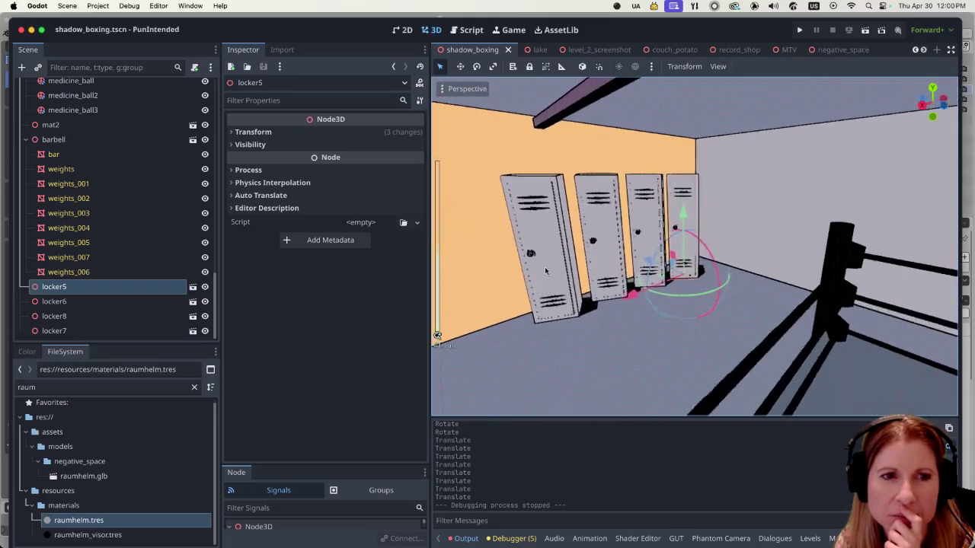
scroll(545, 270, up, 1)
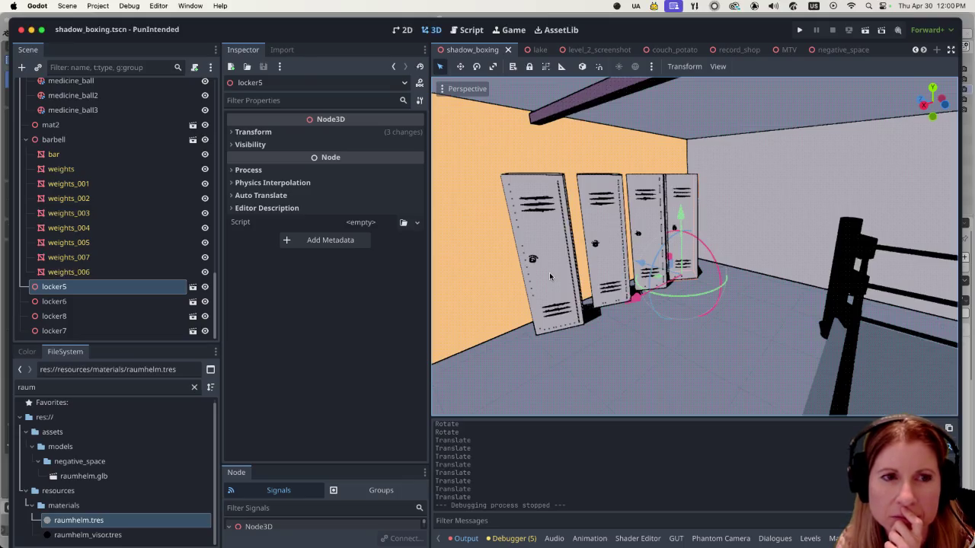
click(550, 275)
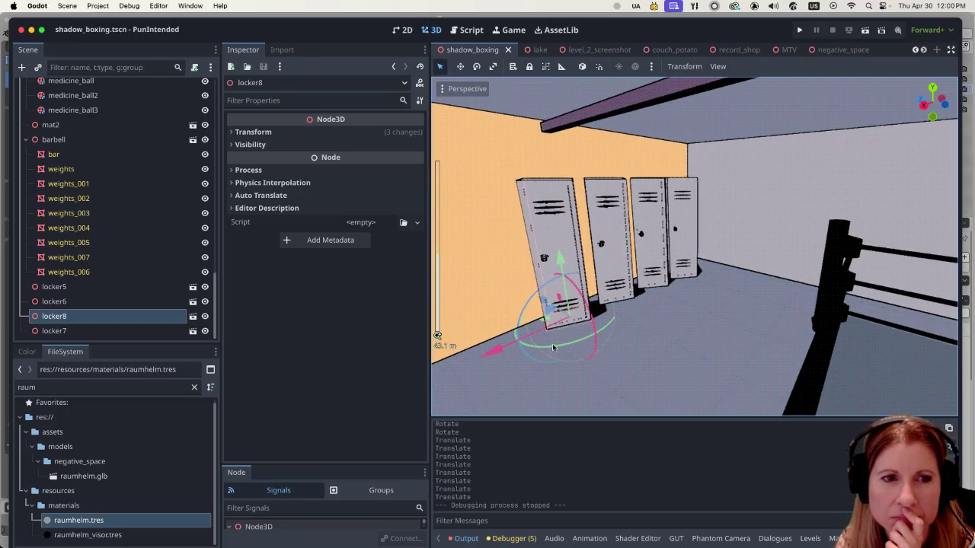
drag(550, 349, 584, 339)
- Zoom and pan around the lockers to inspect the rotated locker8
scroll(654, 347, down, 10)
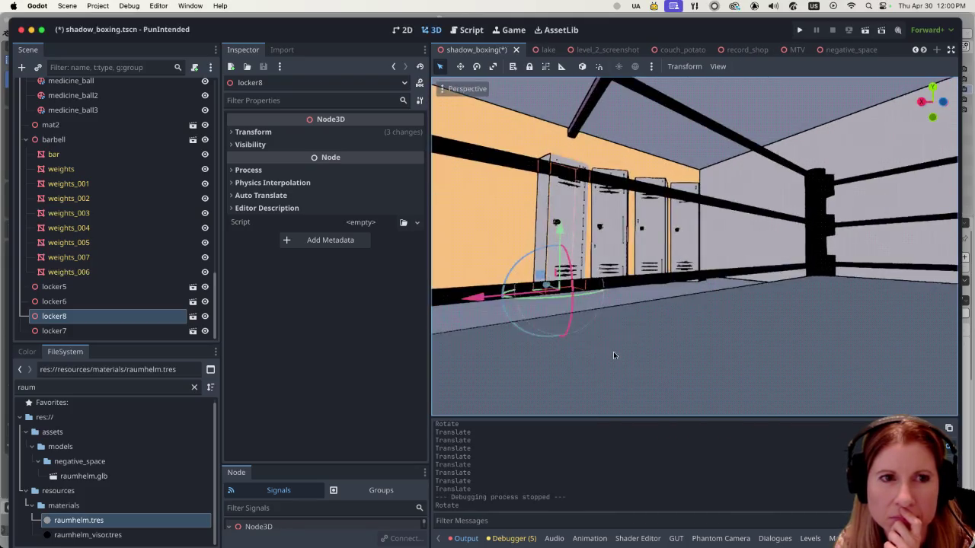
scroll(651, 311, up, 8)
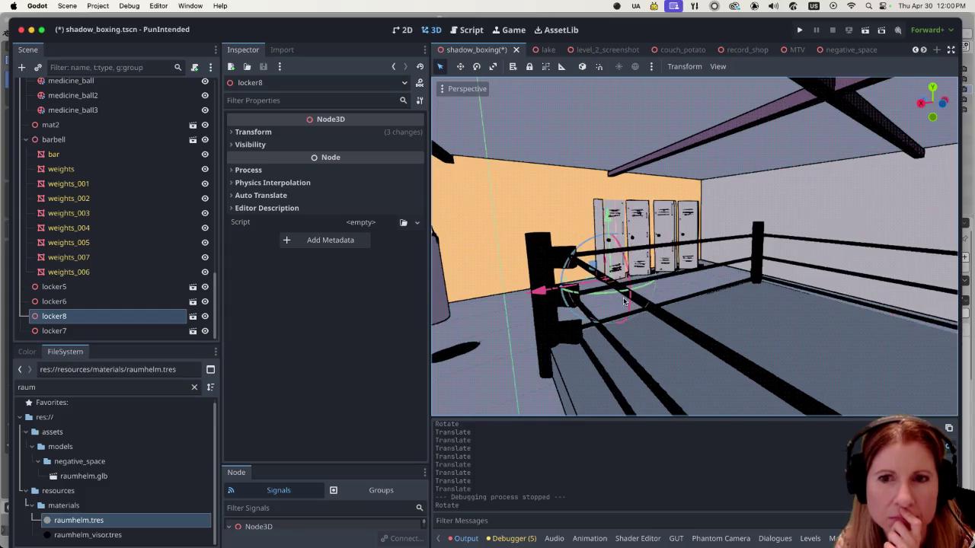
scroll(617, 263, up, 10)
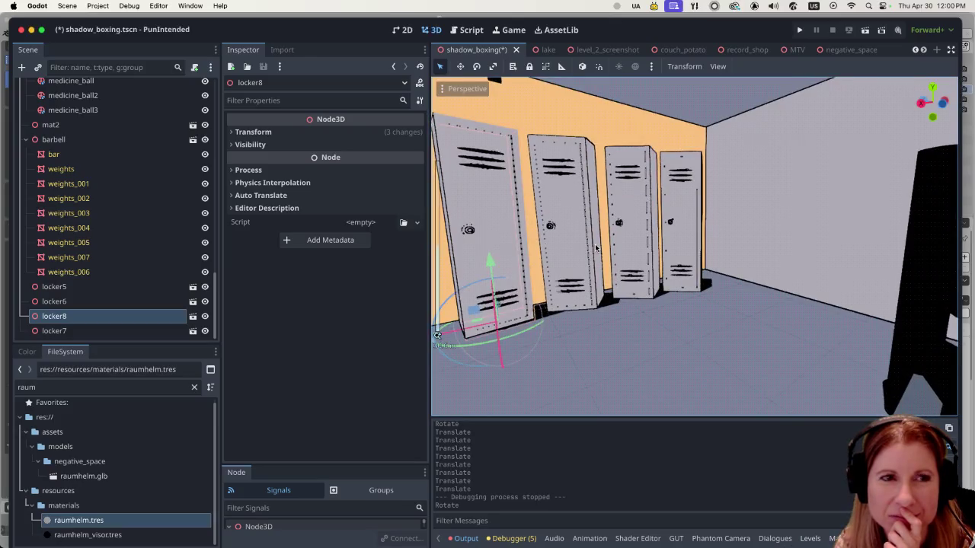
scroll(596, 247, down, 6)
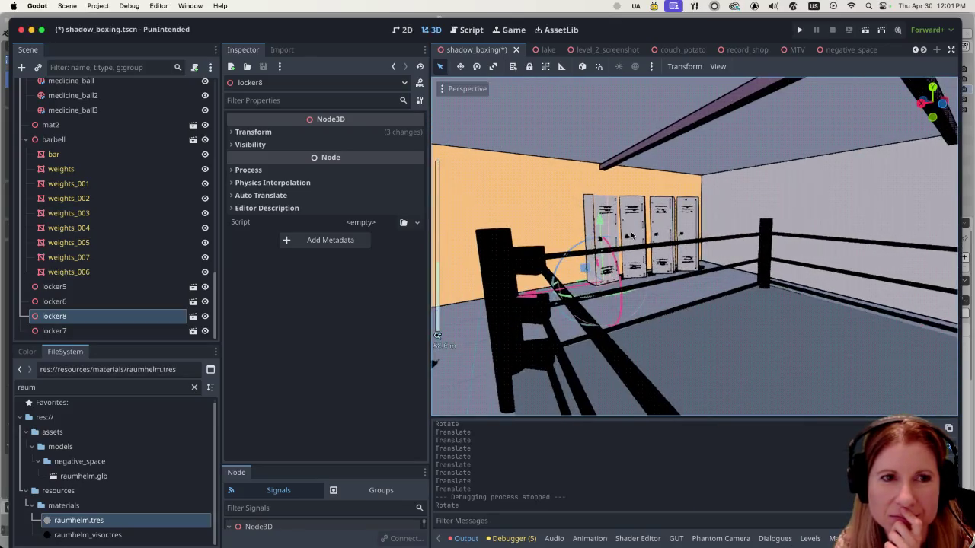
scroll(630, 236, left, 5)
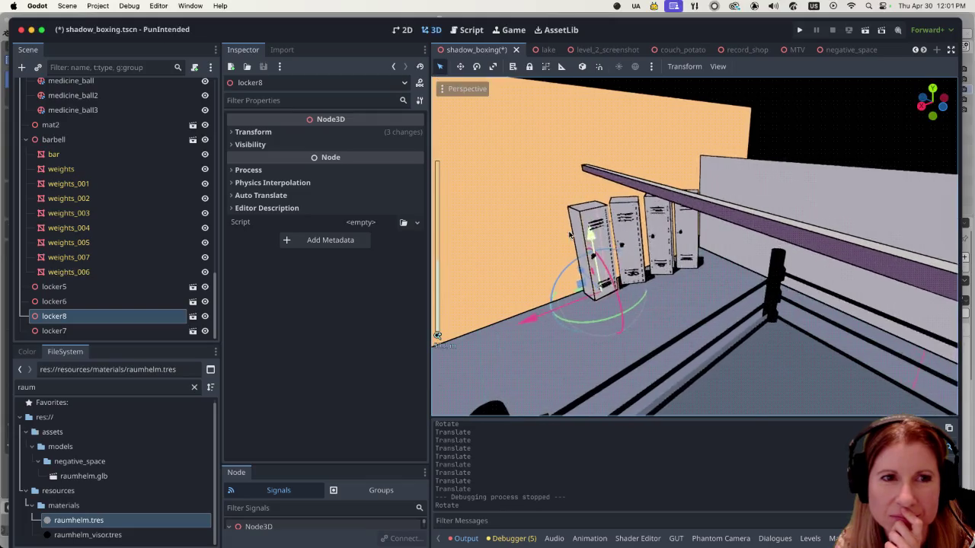
scroll(570, 236, up, 5)
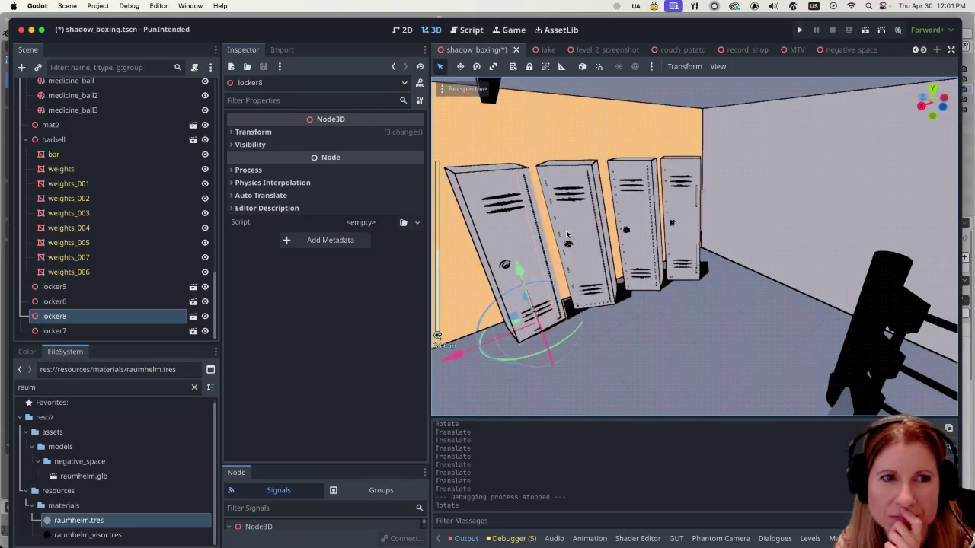
scroll(567, 235, down, 5)
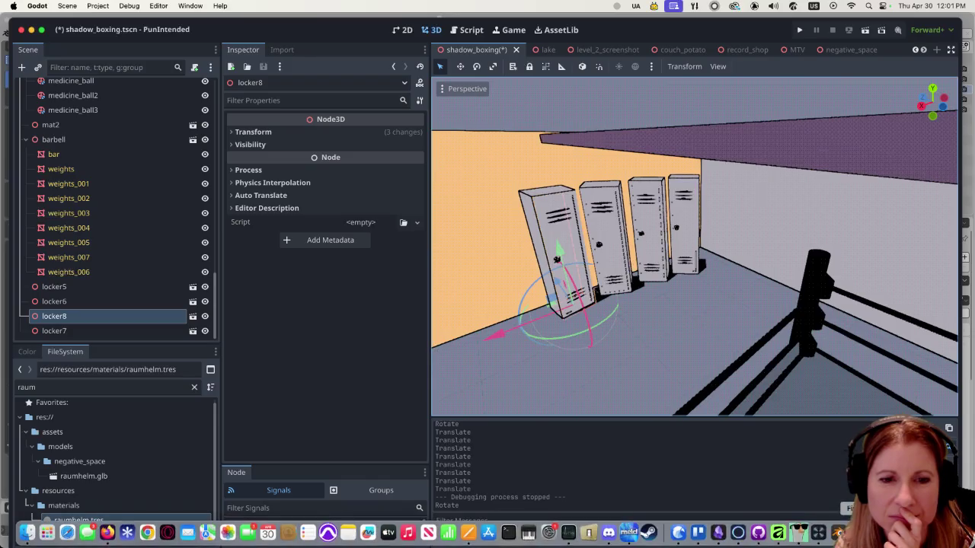
- Mark the locker door's top edge sharp in Blender, save locker.blend, and return to Godot
click(838, 533)
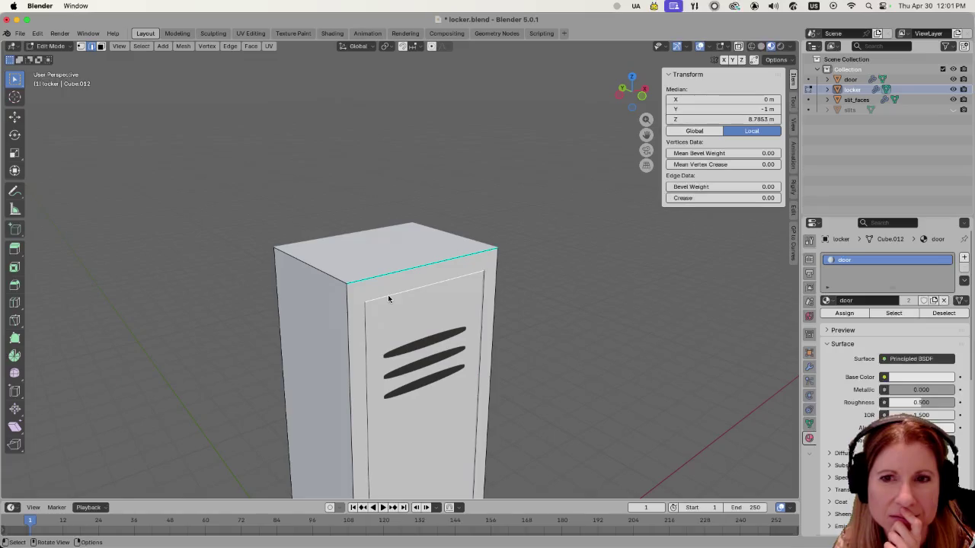
right_click(387, 295)
click(387, 296)
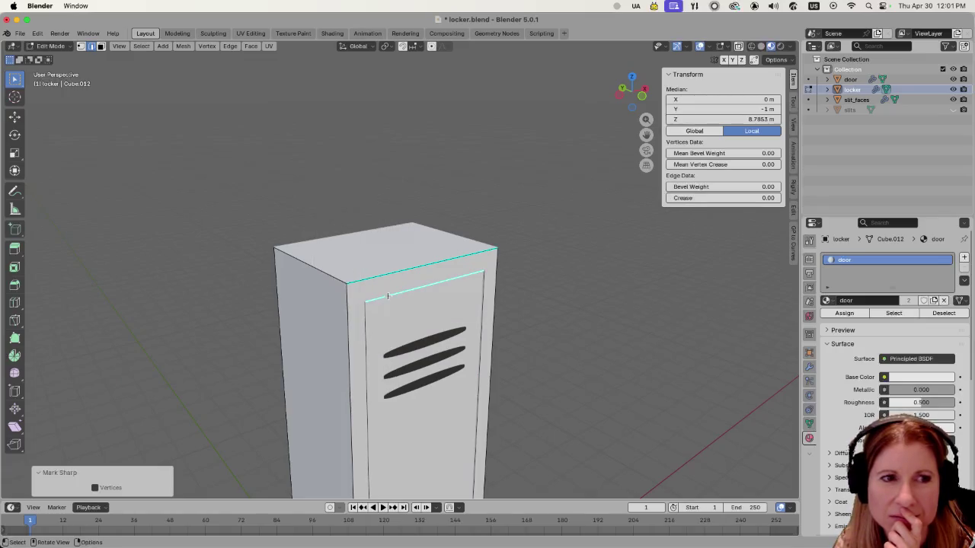
click(622, 324)
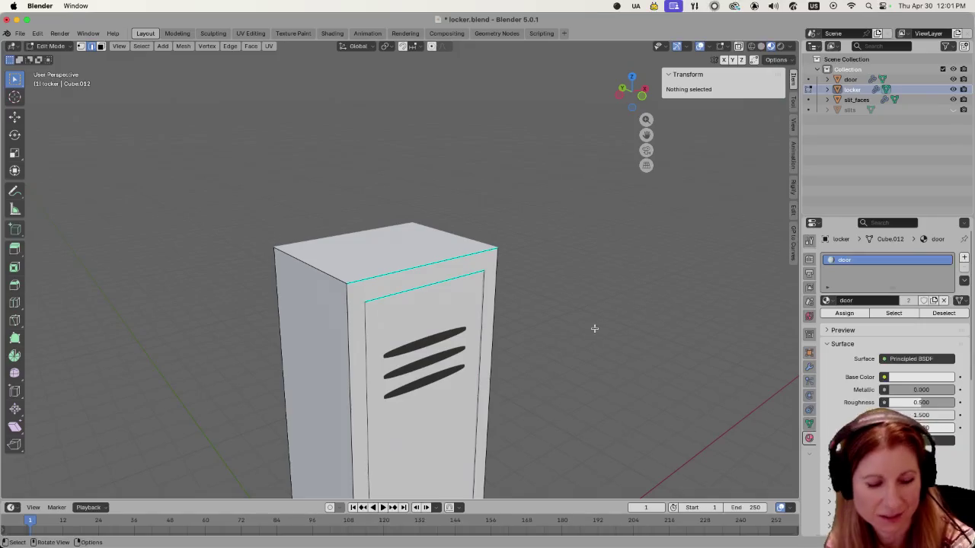
key(super+s)
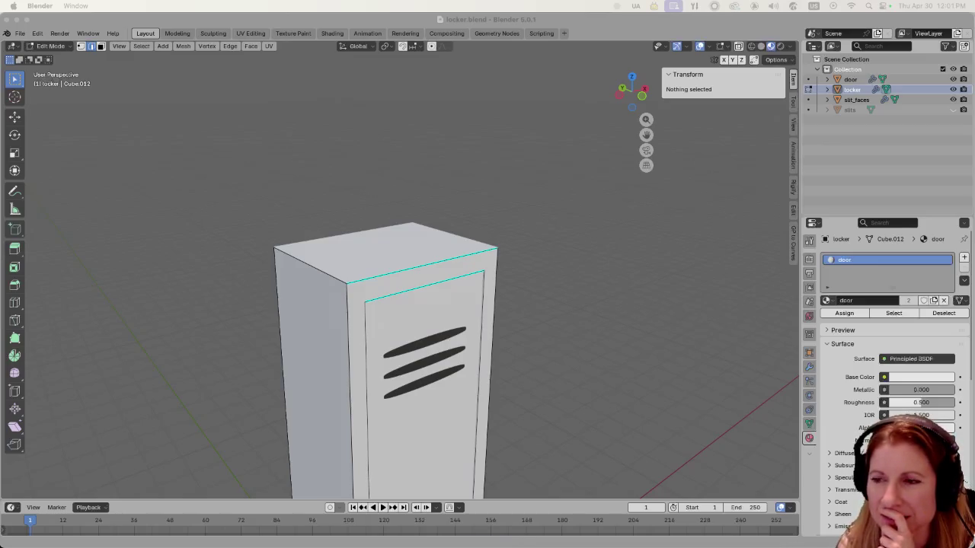
key(super+Tab)
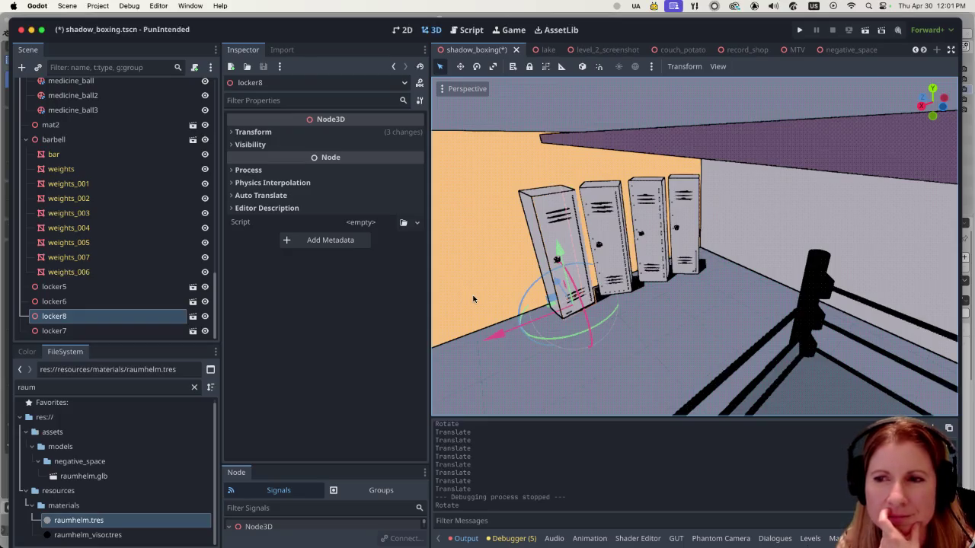
scroll(487, 289, down, 5)
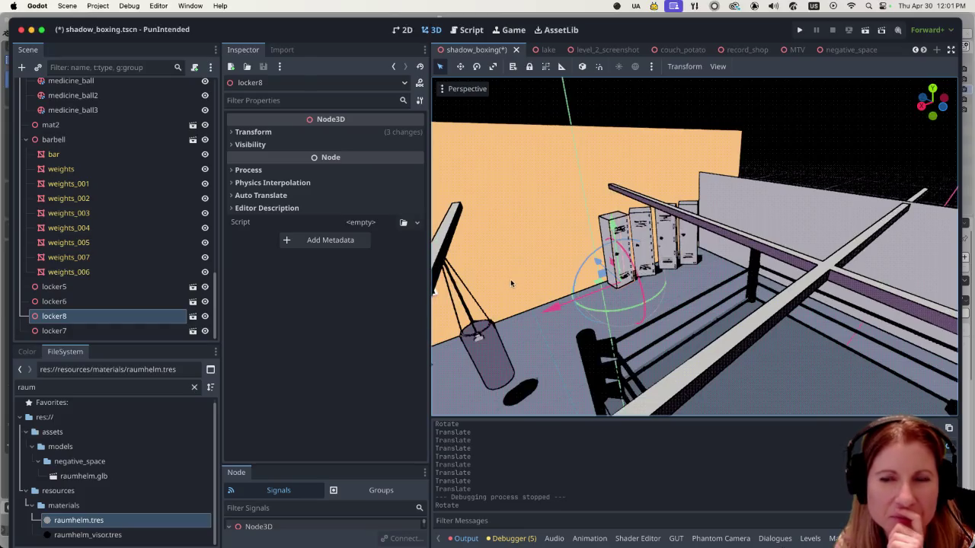
scroll(509, 280, up, 8)
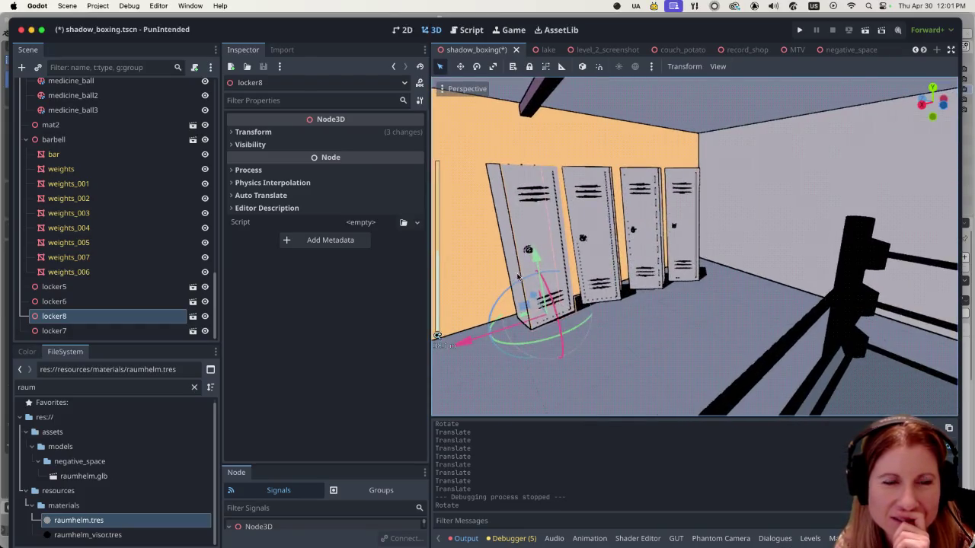
scroll(518, 276, down, 8)
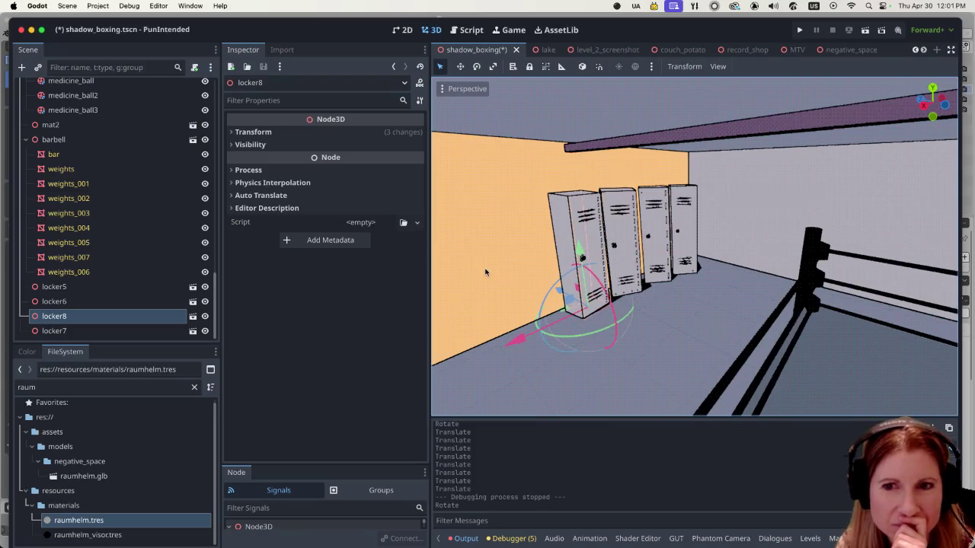
mouse_move(758, 541)
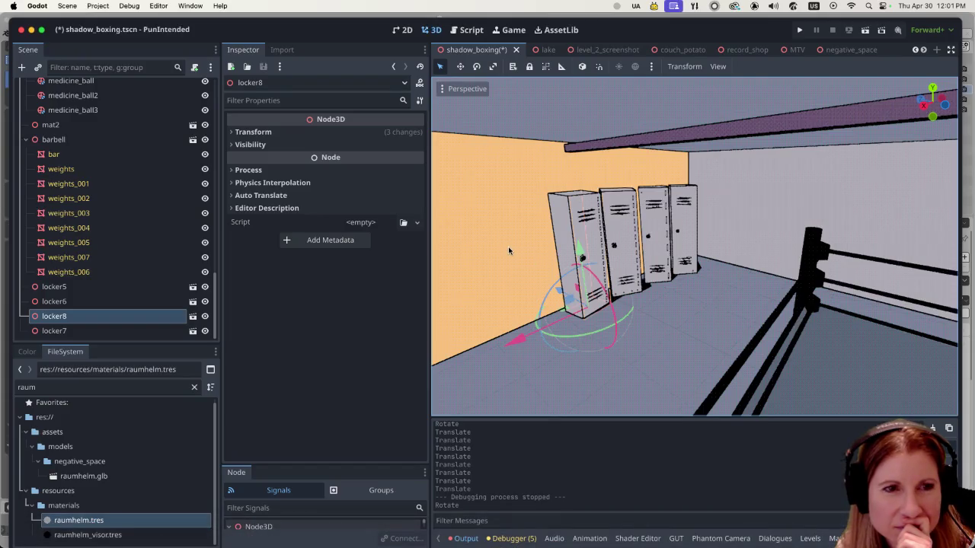
scroll(507, 246, down, 10)
scroll(508, 251, up, 10)
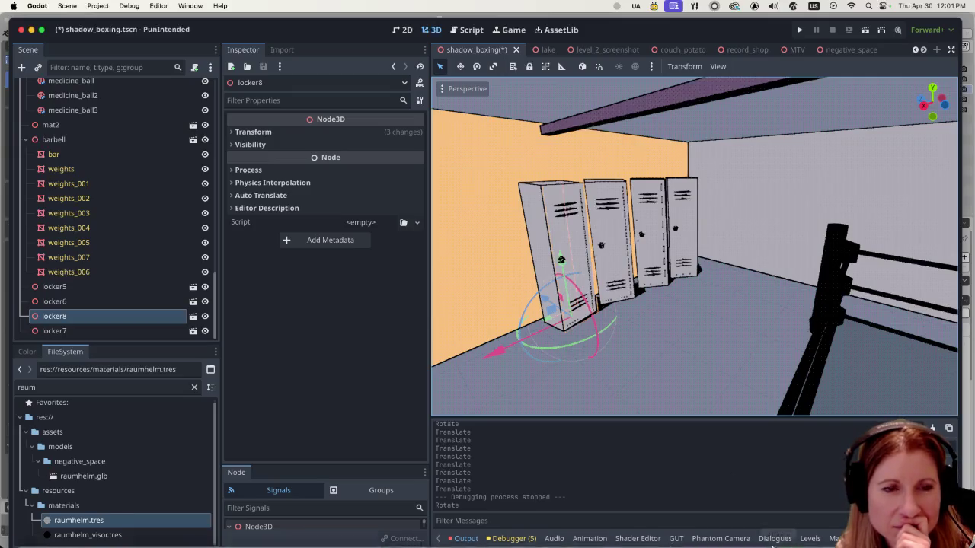
mouse_move(784, 533)
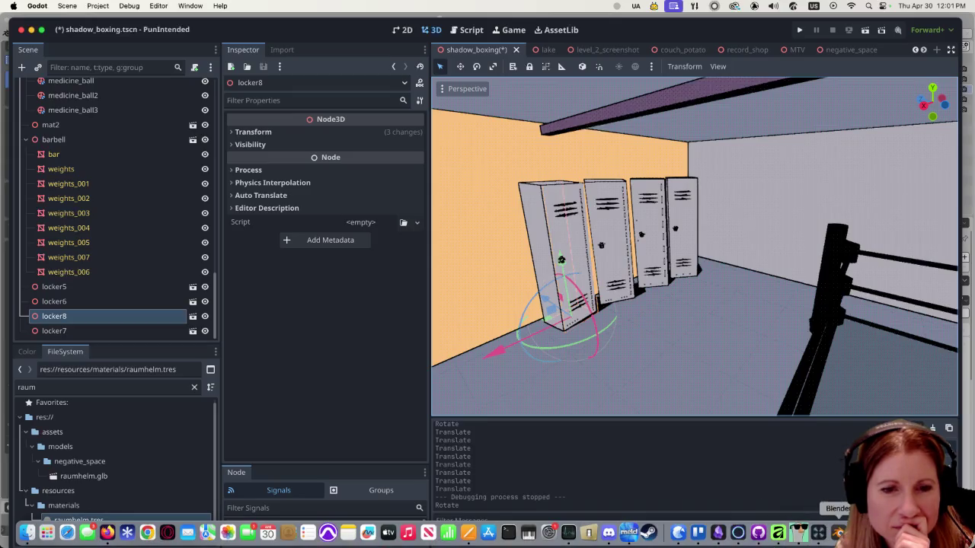
click(838, 533)
- Zoom in and out at the locker's top corner and undo the last change
scroll(492, 280, down, 5)
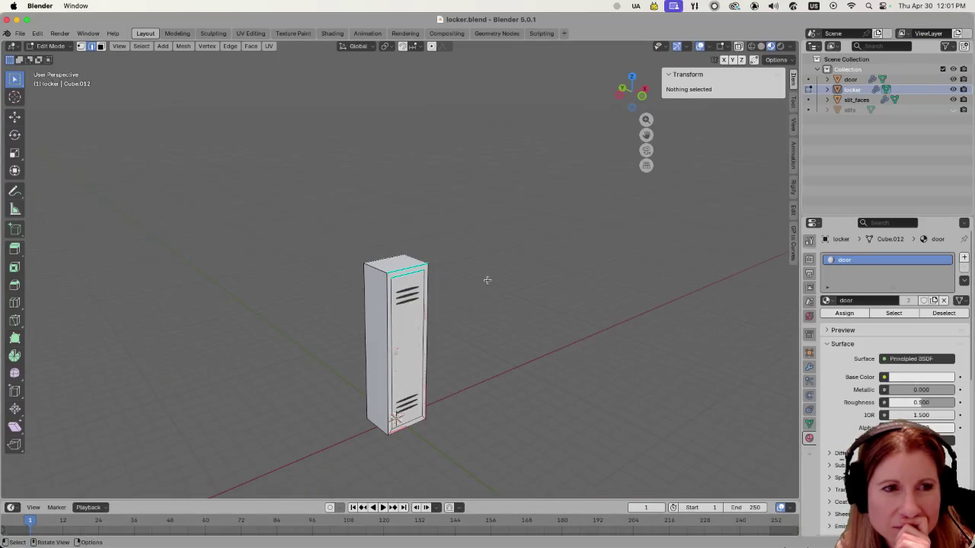
scroll(289, 354, up, 12)
scroll(259, 339, down, 7)
scroll(233, 327, up, 8)
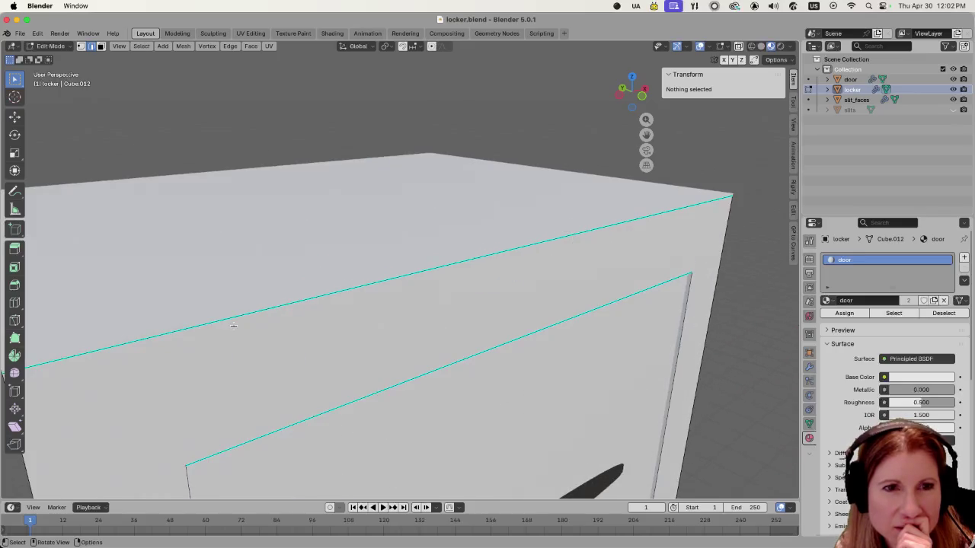
scroll(230, 327, down, 6)
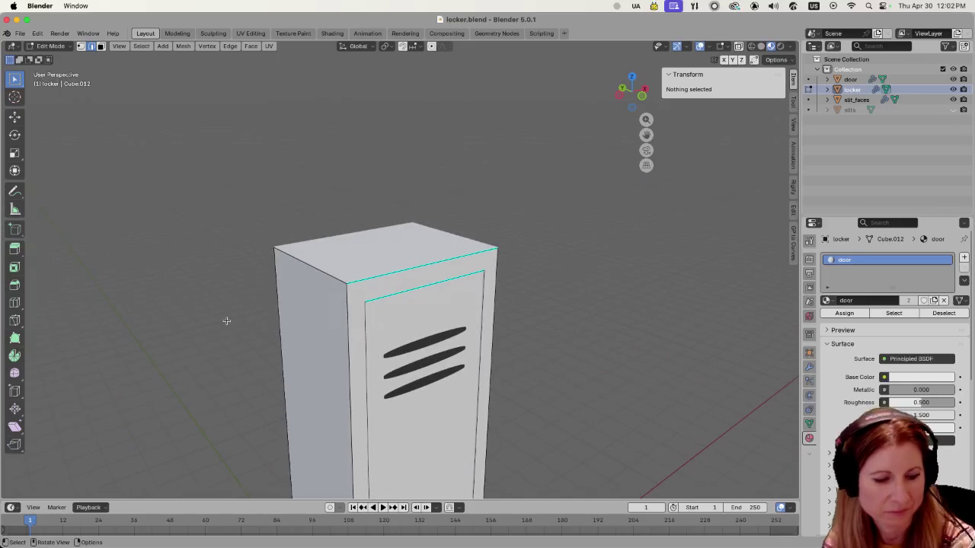
key(ctrl+z)
key(ctrl+z)
key(ctrl+z)
key(ctrl+z)
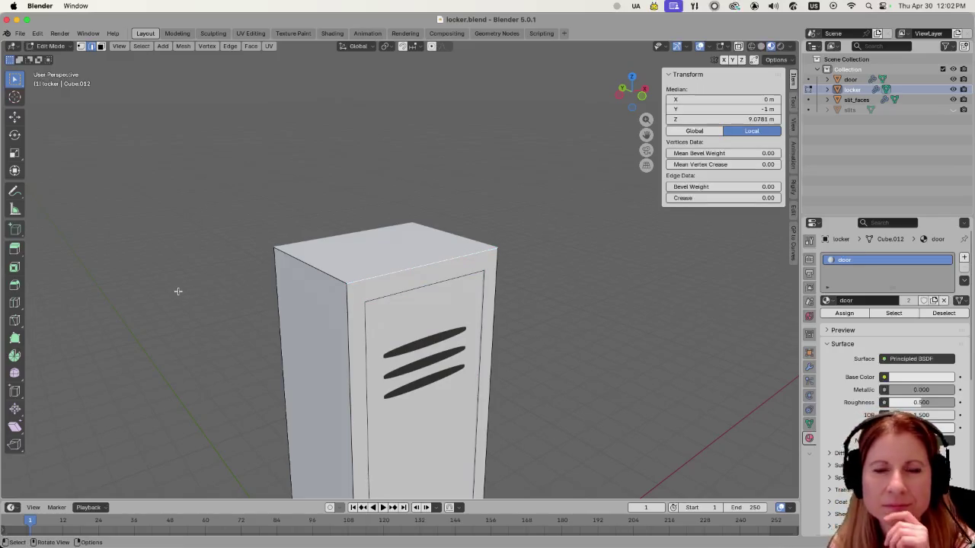
- Orbit to a frontal view and zoom out until the whole locker front shows
mouse_move(157, 276)
mouse_down()
mouse_move(310, 299)
mouse_move(590, 270)
mouse_move(552, 269)
mouse_up()
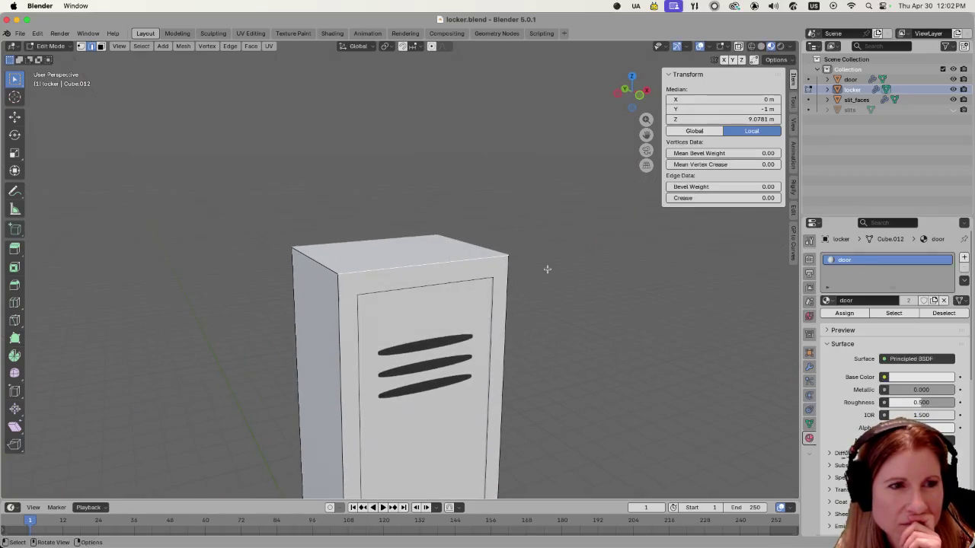
drag(463, 260, 620, 292)
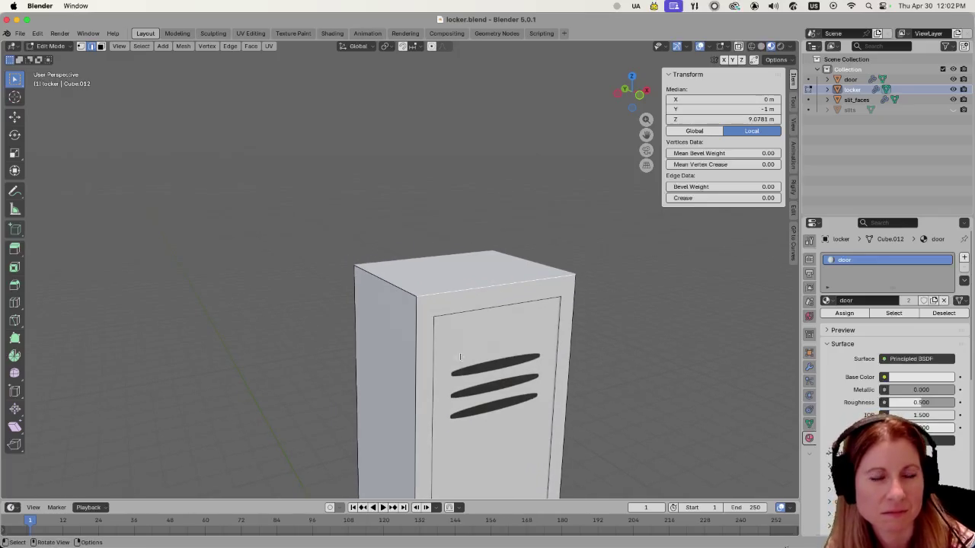
scroll(434, 352, up, 5)
scroll(463, 371, down, 5)
mouse_move(462, 371)
mouse_down()
mouse_move(559, 337)
mouse_move(572, 305)
mouse_move(511, 293)
mouse_up()
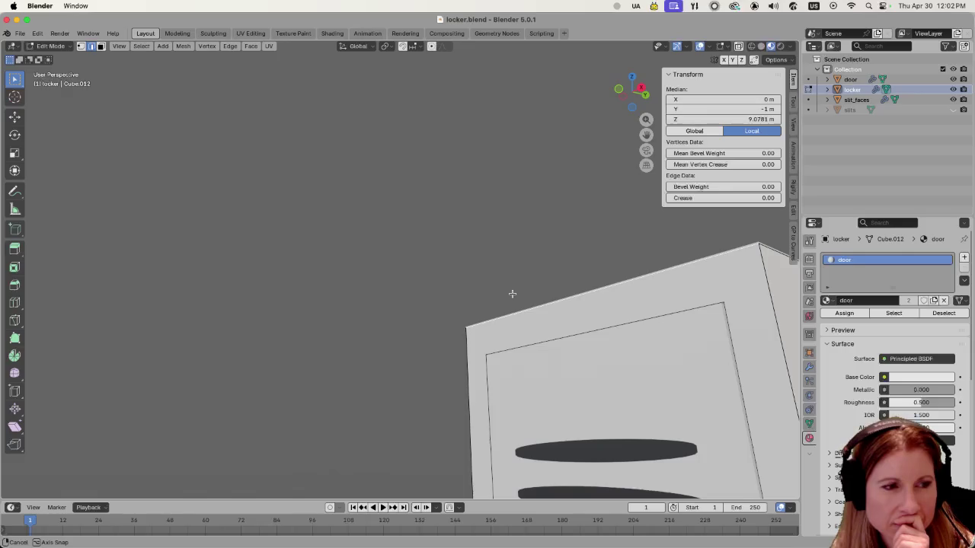
mouse_move(511, 294)
mouse_down()
mouse_move(583, 320)
mouse_move(565, 342)
mouse_up()
scroll(460, 314, up, 5)
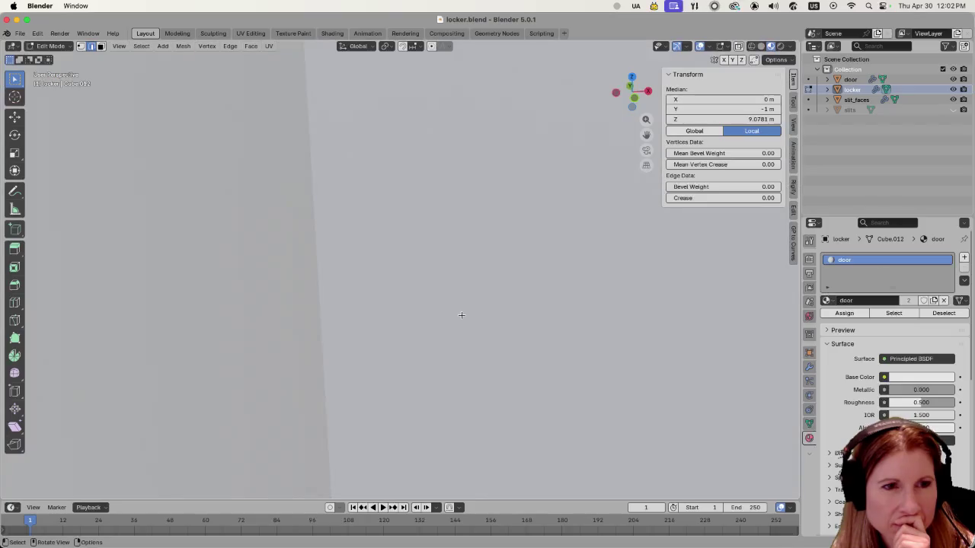
scroll(461, 315, down, 3)
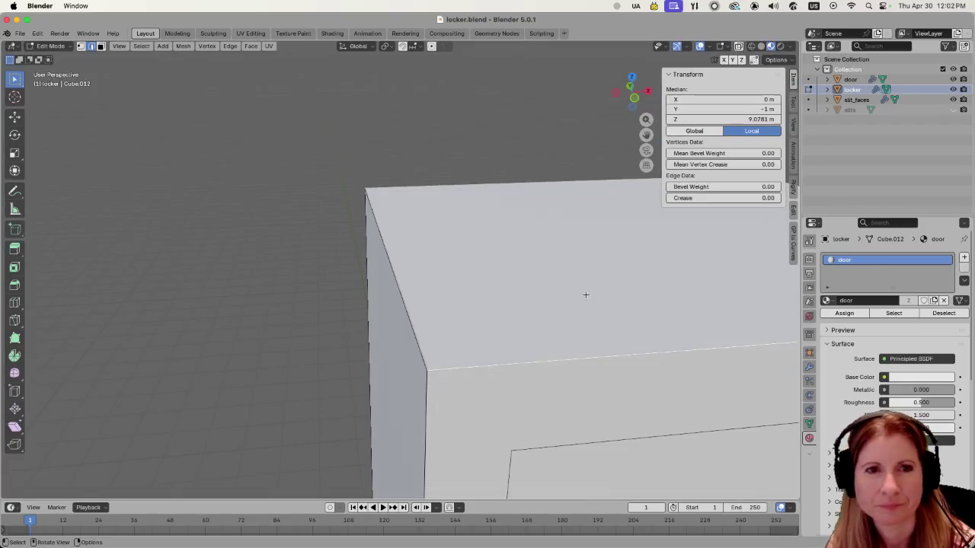
scroll(546, 301, down, 6)
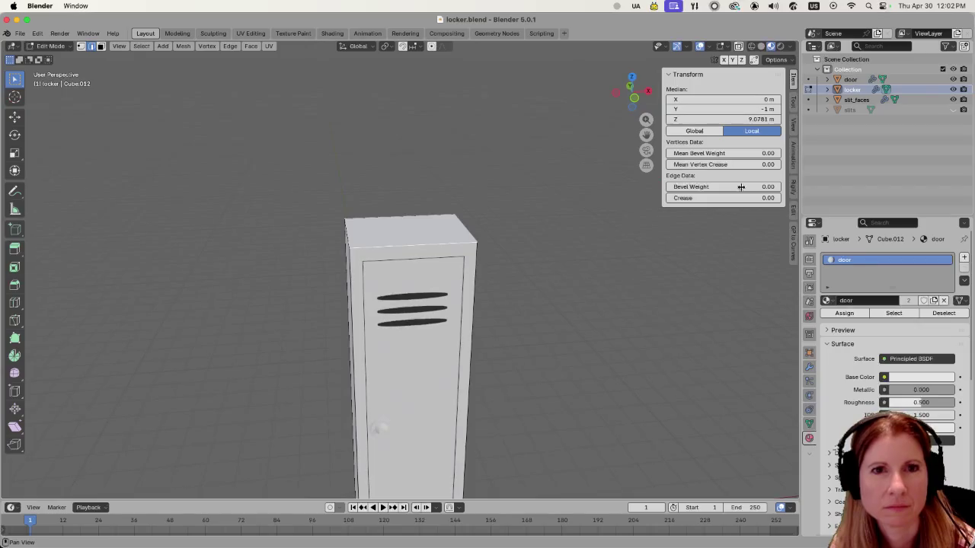
- Hide the door and slit_faces objects, leaving the bare locker frame, and save locker.blend
click(952, 80)
drag(594, 251, 618, 240)
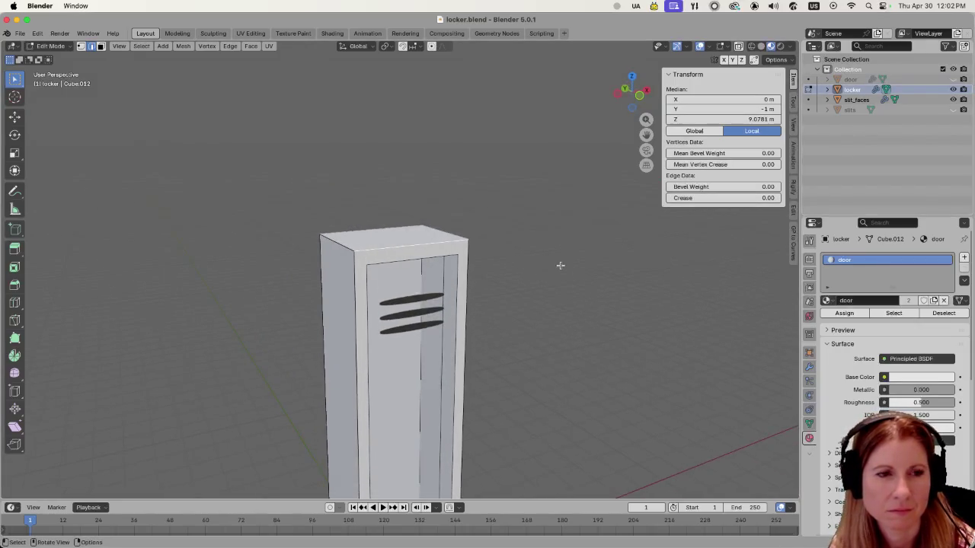
scroll(556, 263, down, 4)
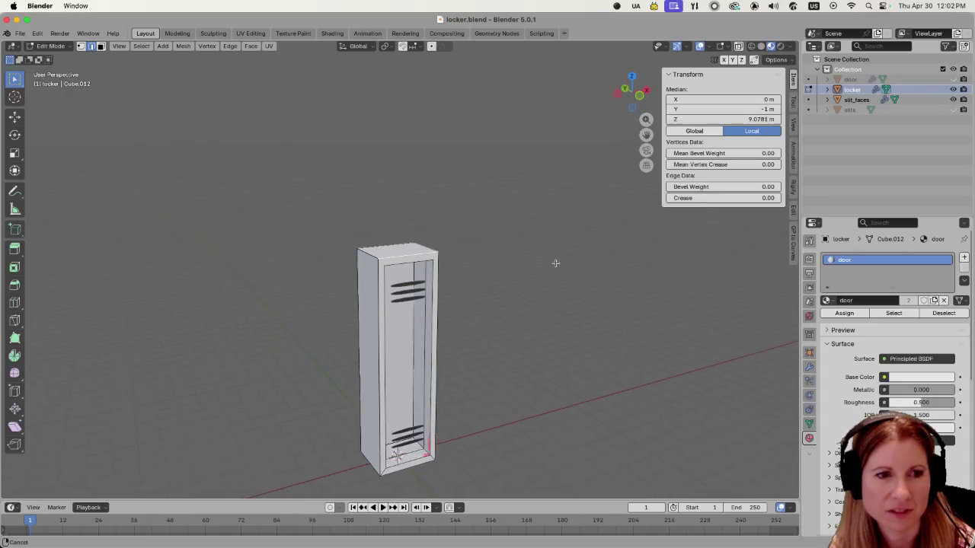
click(952, 100)
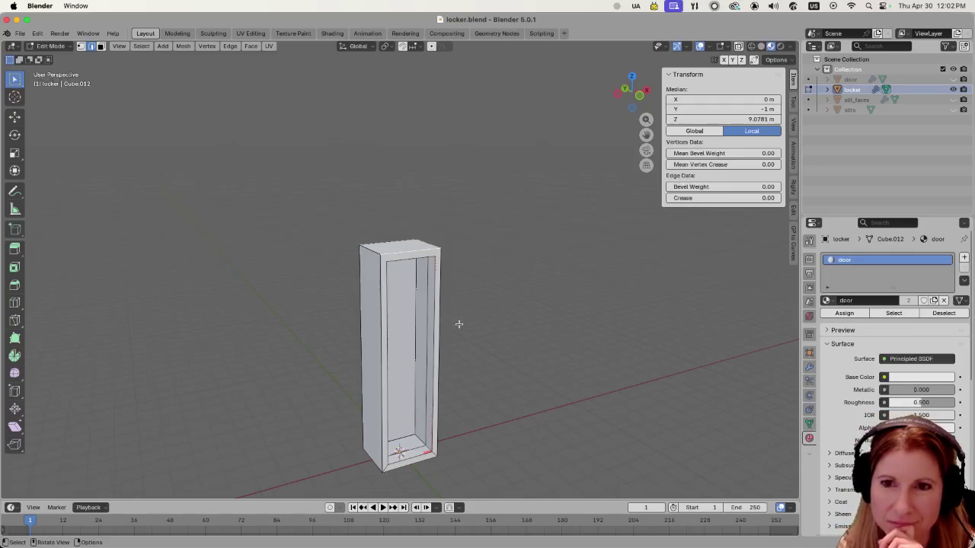
scroll(459, 324, up, 3)
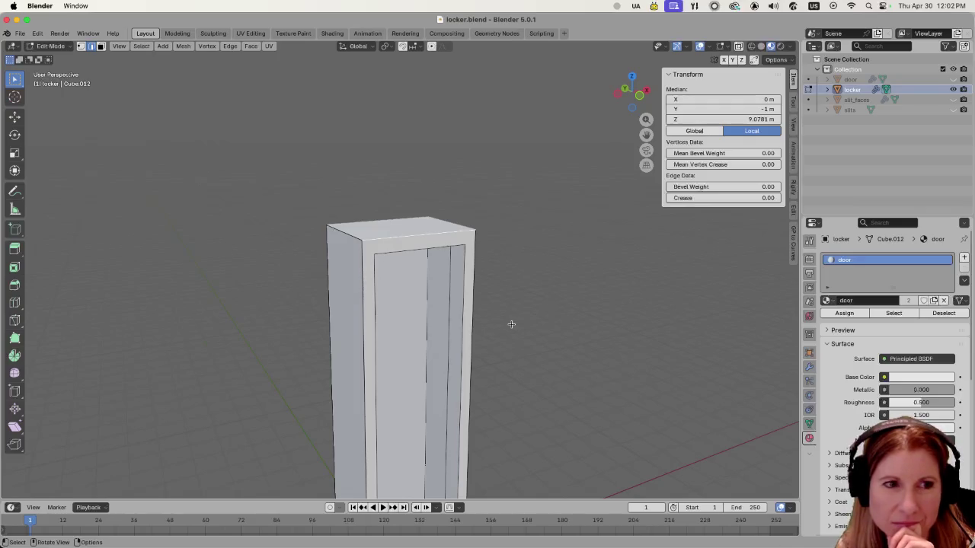
key(super+s)
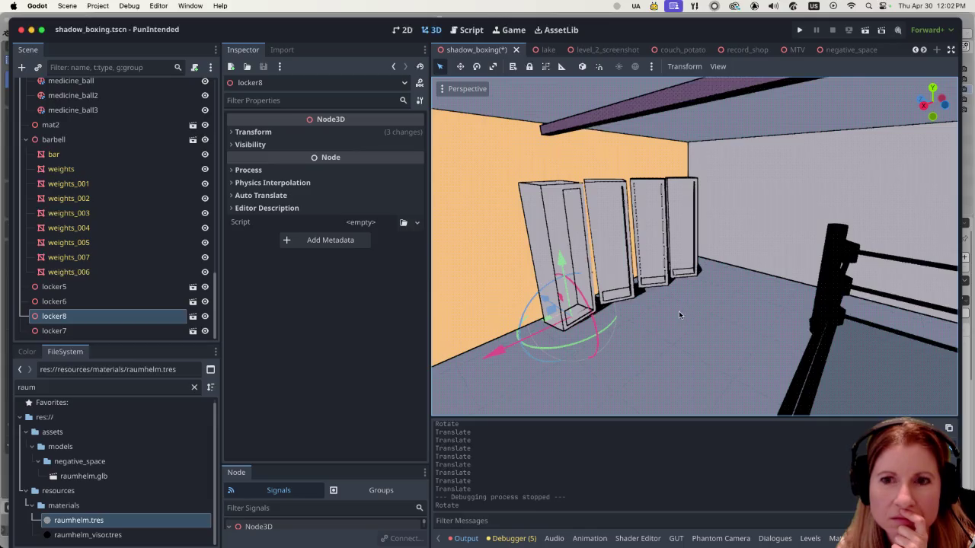
- Zoom in around the gym lockers in Godot to check their outlines
scroll(662, 325, down, 5)
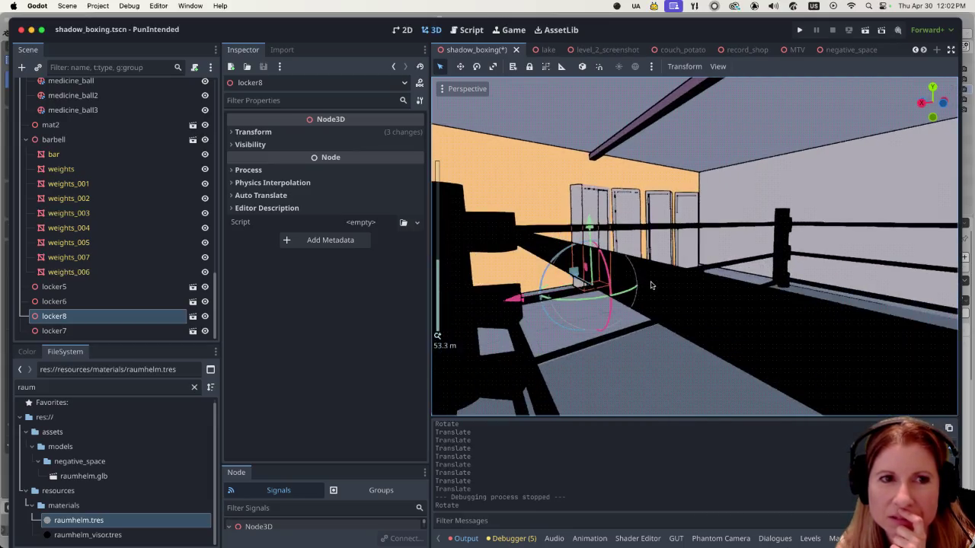
scroll(623, 293, left, 5)
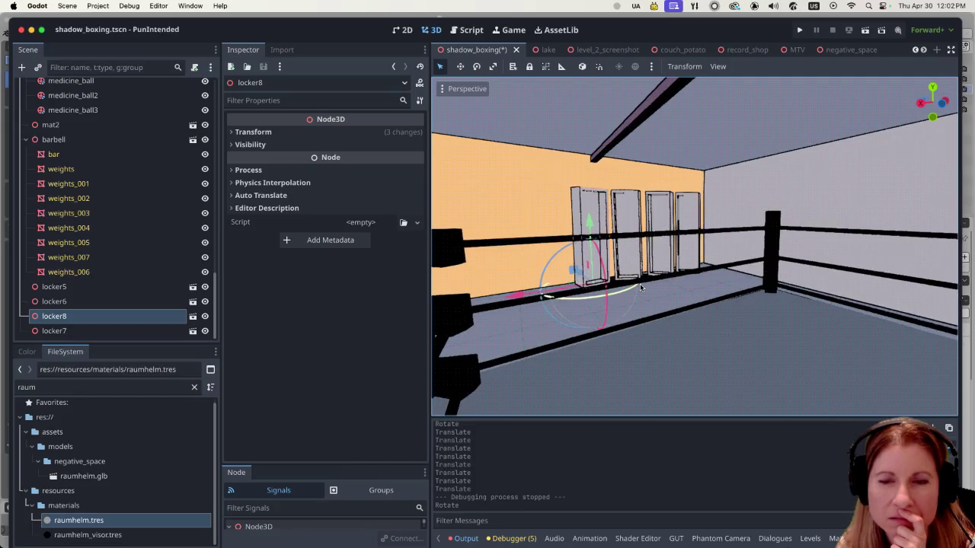
scroll(640, 284, up, 2)
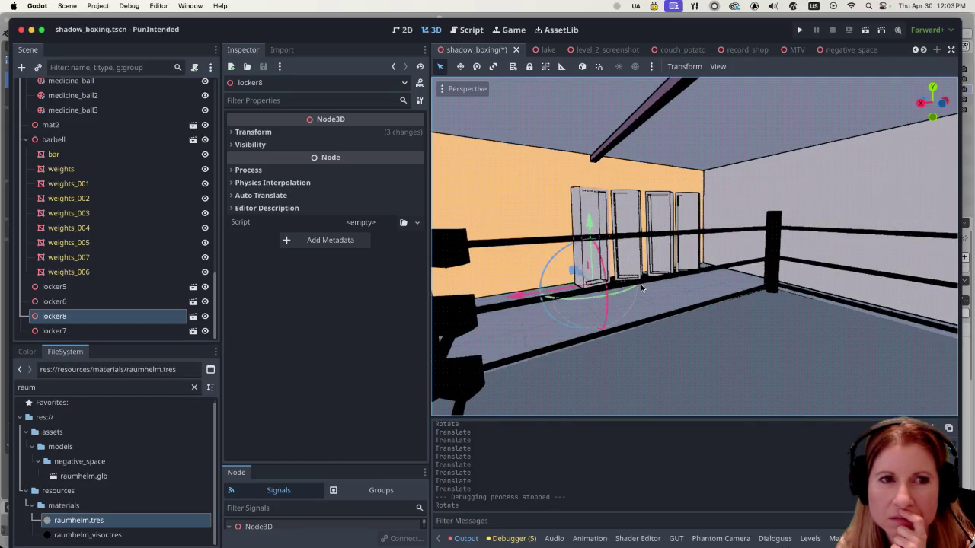
scroll(640, 284, up, 5)
scroll(660, 293, down, 10)
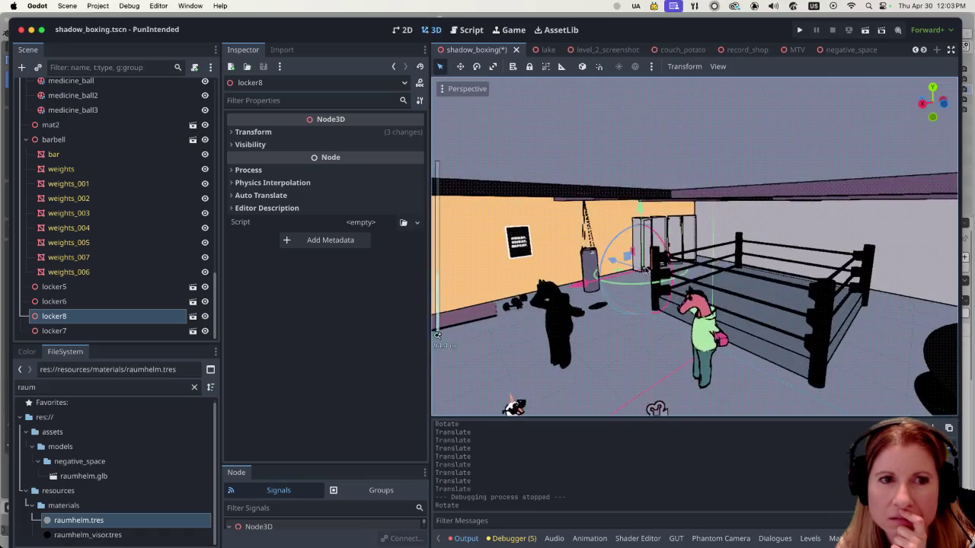
scroll(673, 263, up, 5)
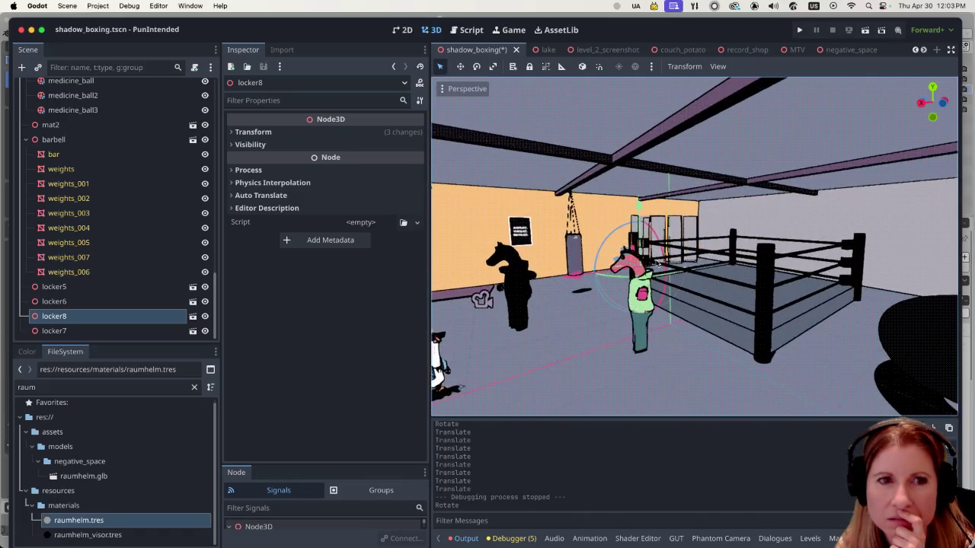
scroll(655, 263, up, 5)
scroll(654, 263, up, 5)
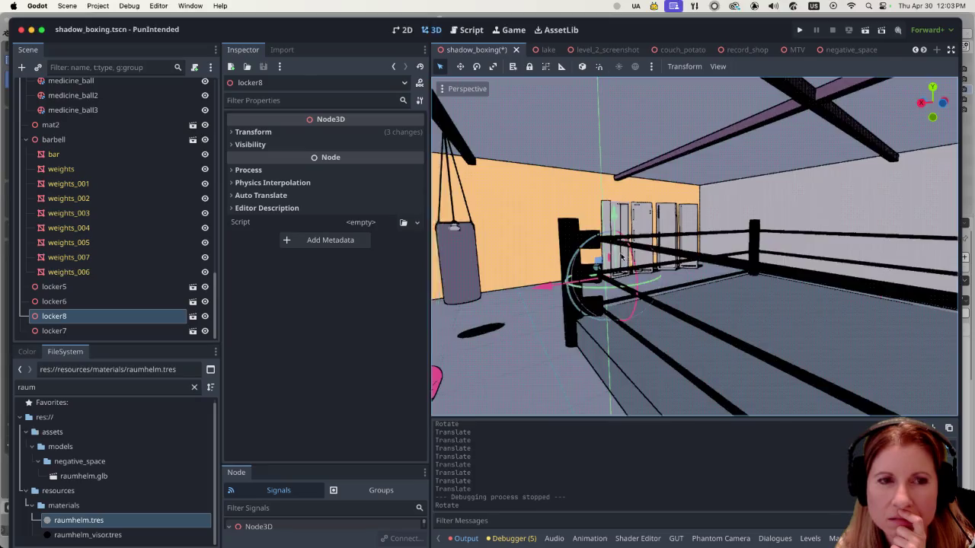
scroll(625, 259, up, 5)
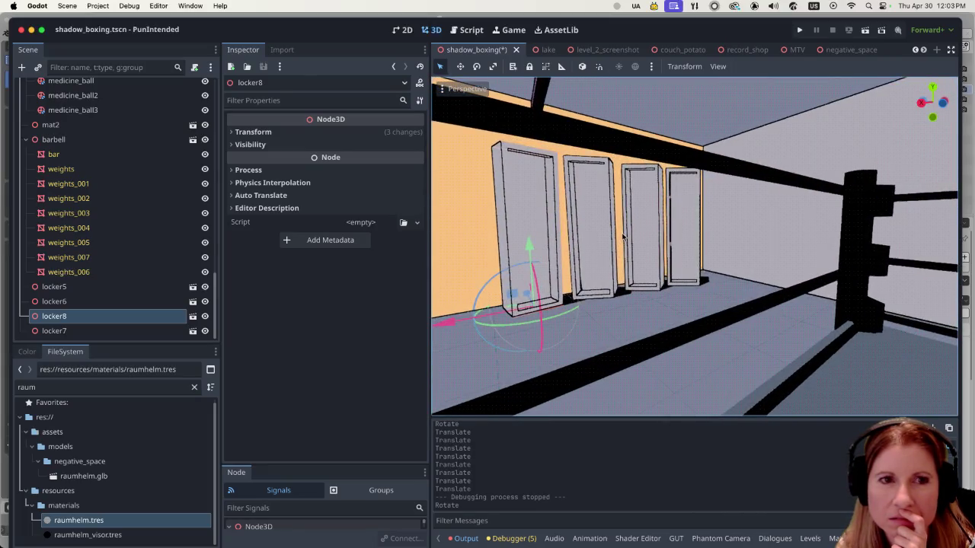
scroll(621, 240, up, 5)
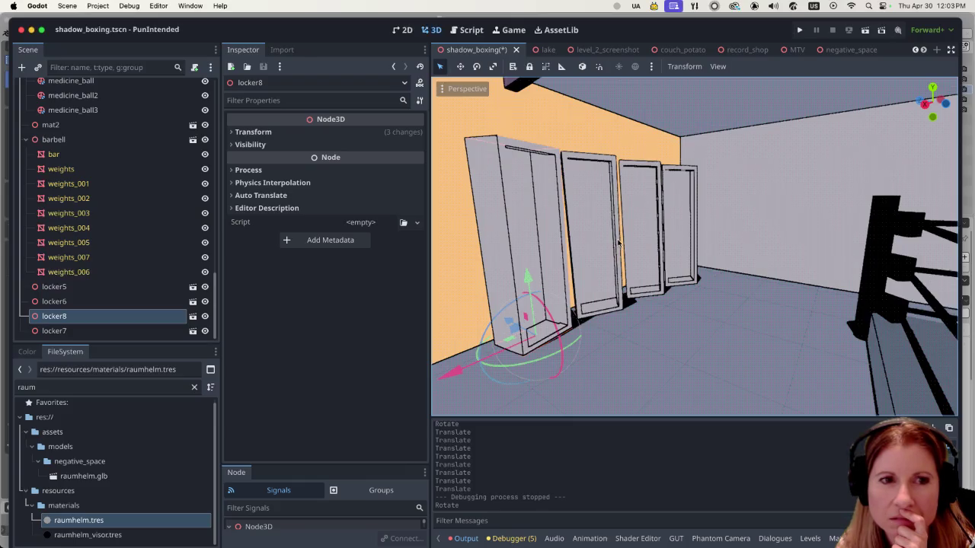
scroll(619, 242, up, 5)
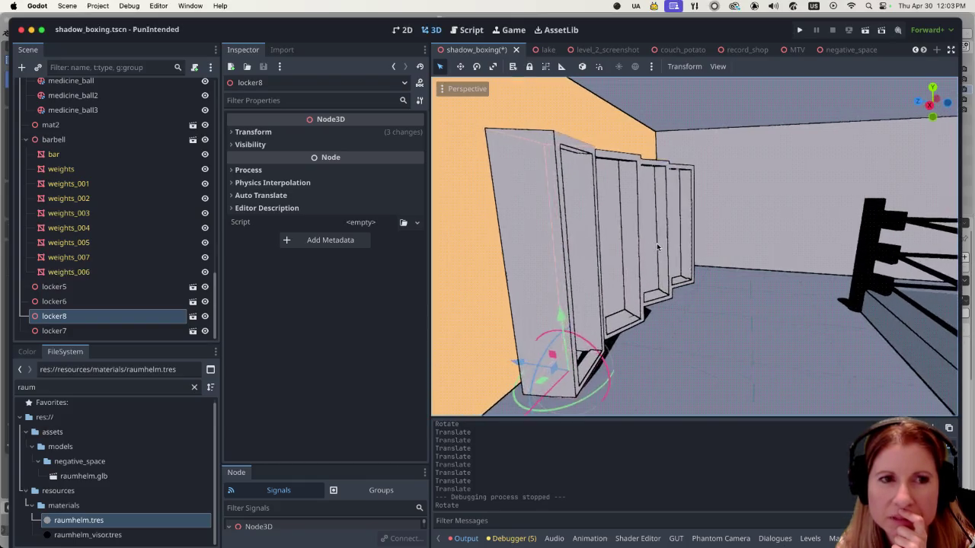
- Pan across the lockers from side to side, then bring Blender back in front
scroll(662, 244, left, 5)
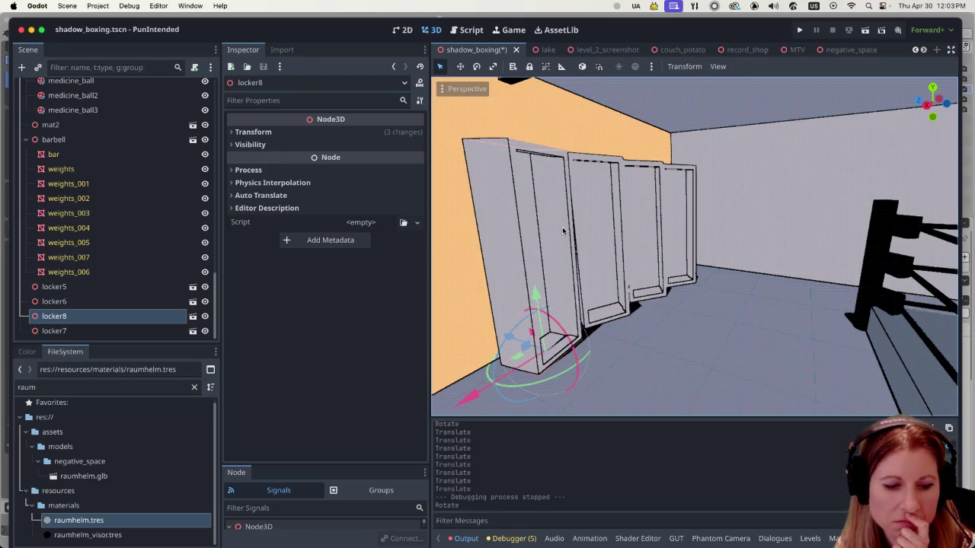
scroll(564, 230, right, 10)
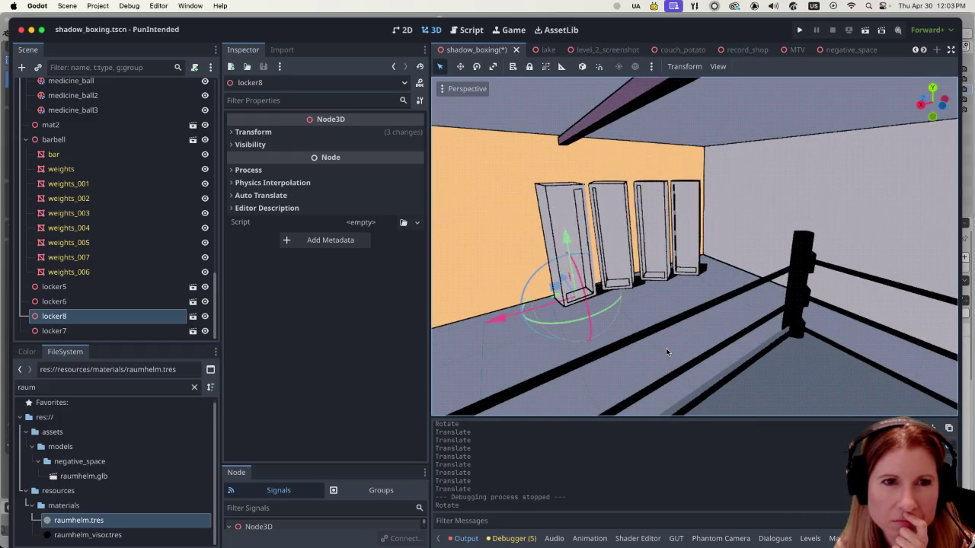
scroll(666, 348, right, 5)
scroll(646, 342, right, 5)
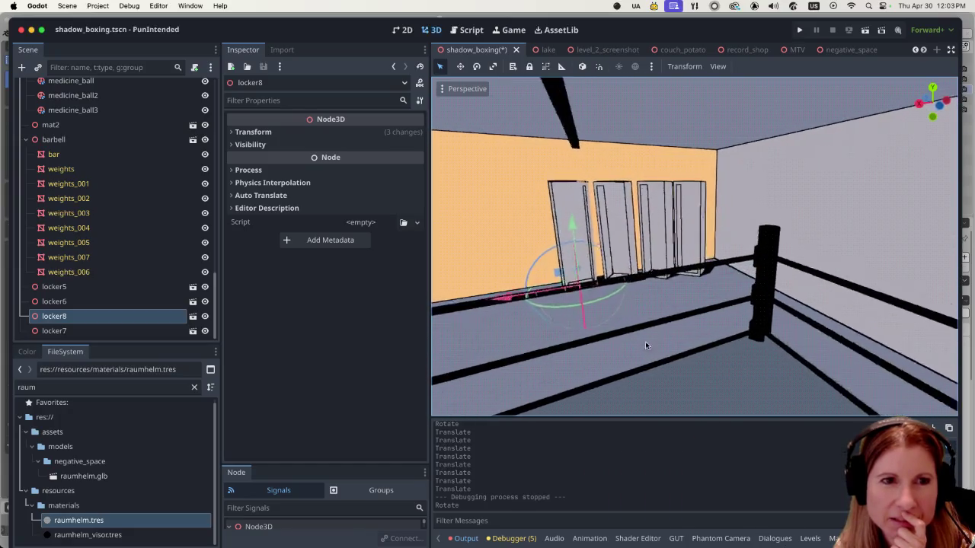
scroll(655, 351, right, 2)
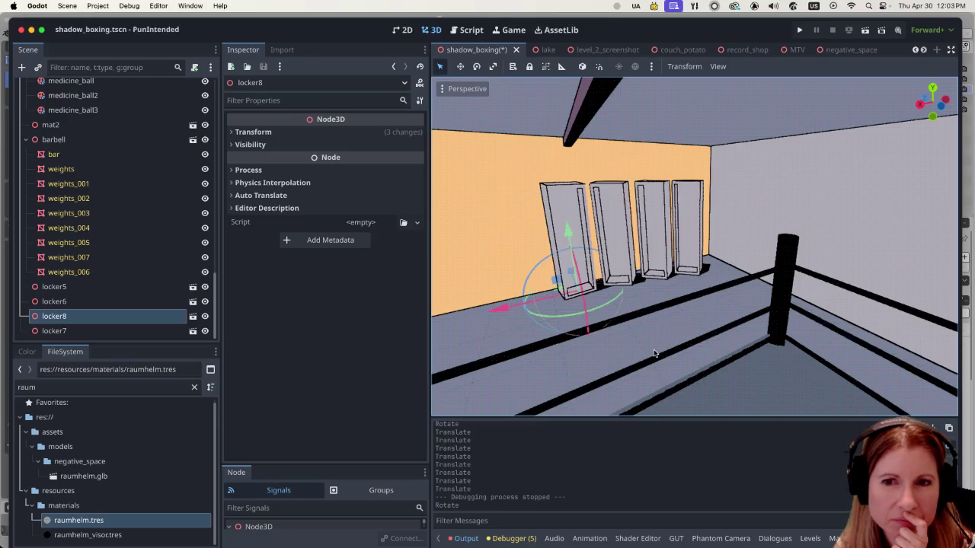
scroll(623, 340, down, 3)
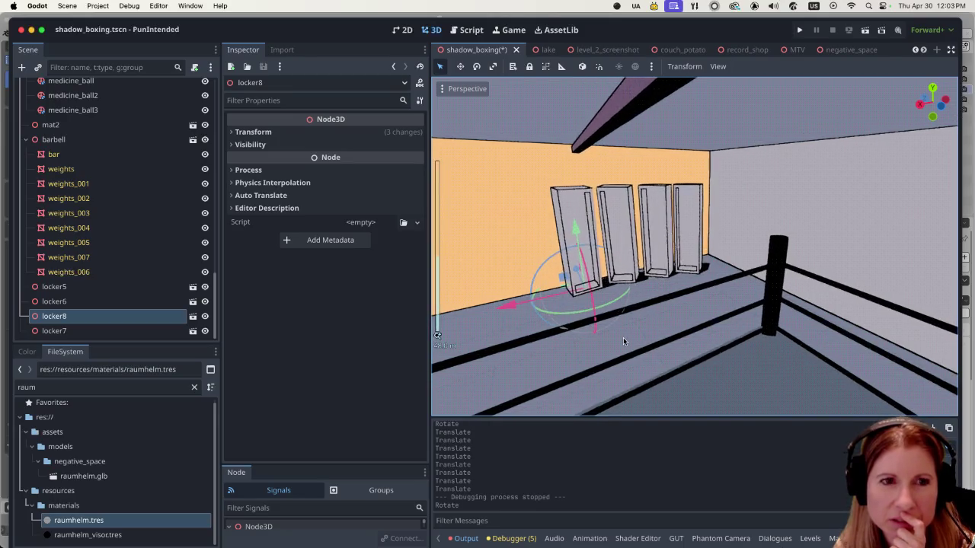
click(838, 532)
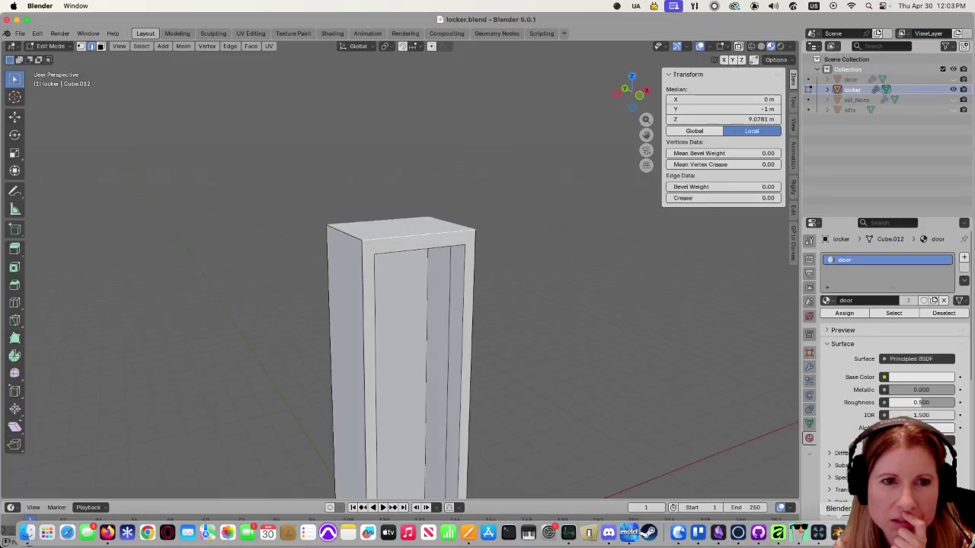
- Unhide slit_faces and door in the Outliner, keeping the slits object hidden
scroll(525, 329, down, 5)
scroll(524, 330, up, 3)
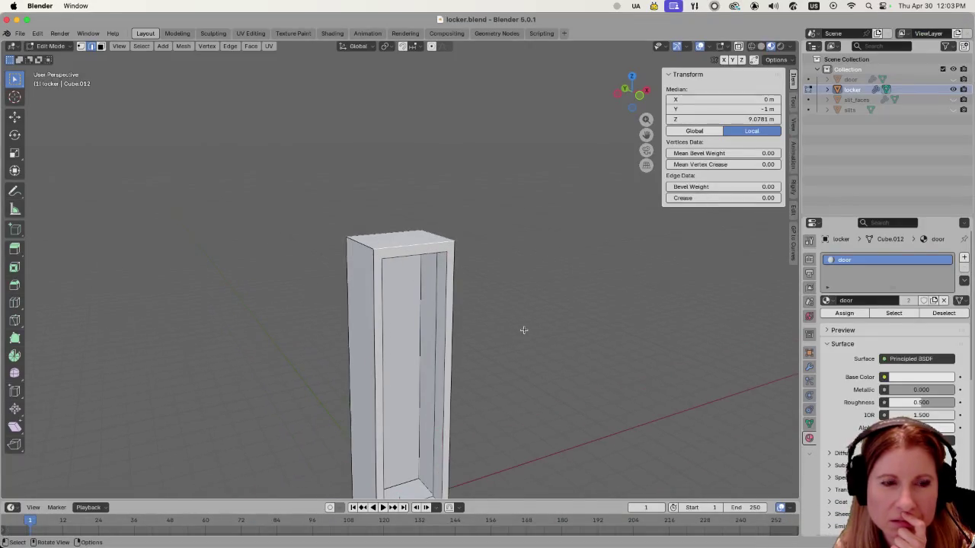
click(953, 100)
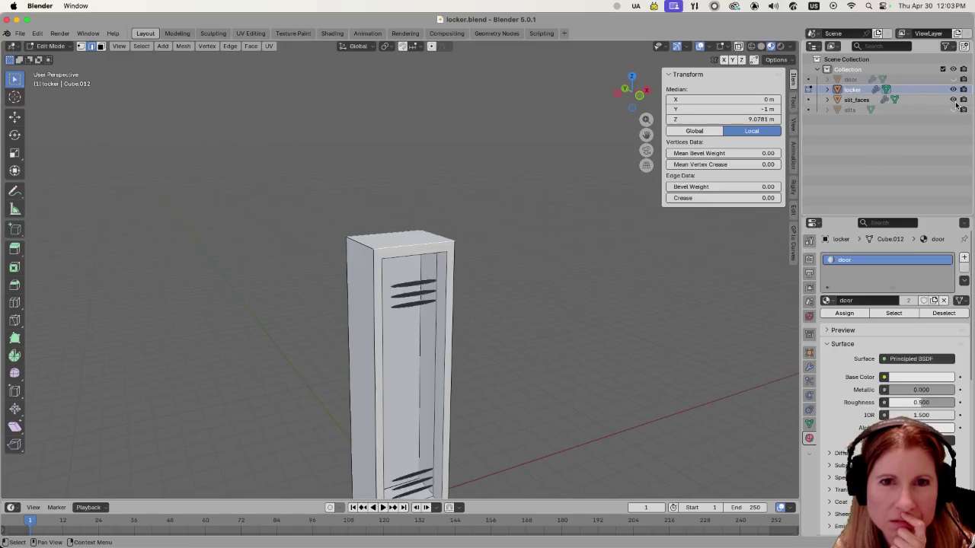
click(953, 110)
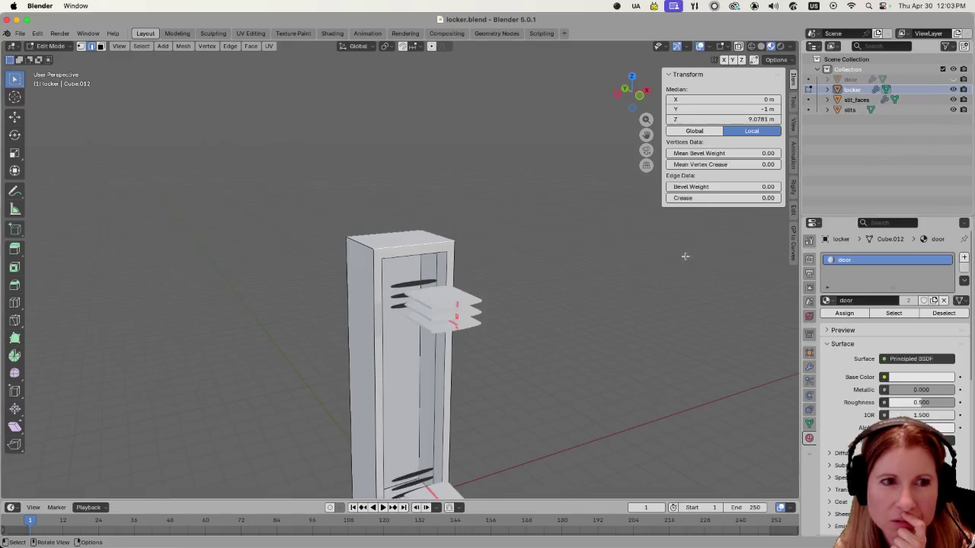
click(953, 110)
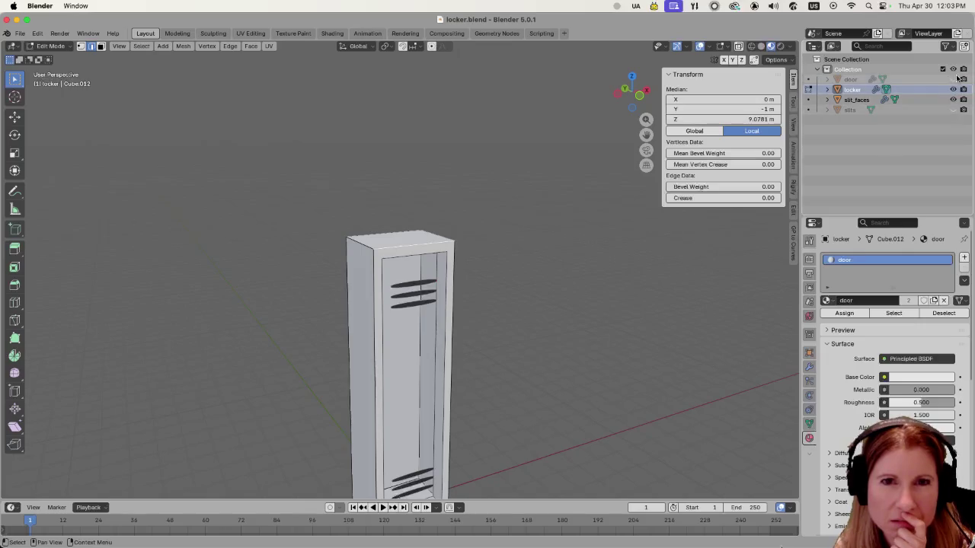
click(953, 79)
- Orbit in close to the door's top corner and select part of the locker mesh
scroll(466, 308, down, 4)
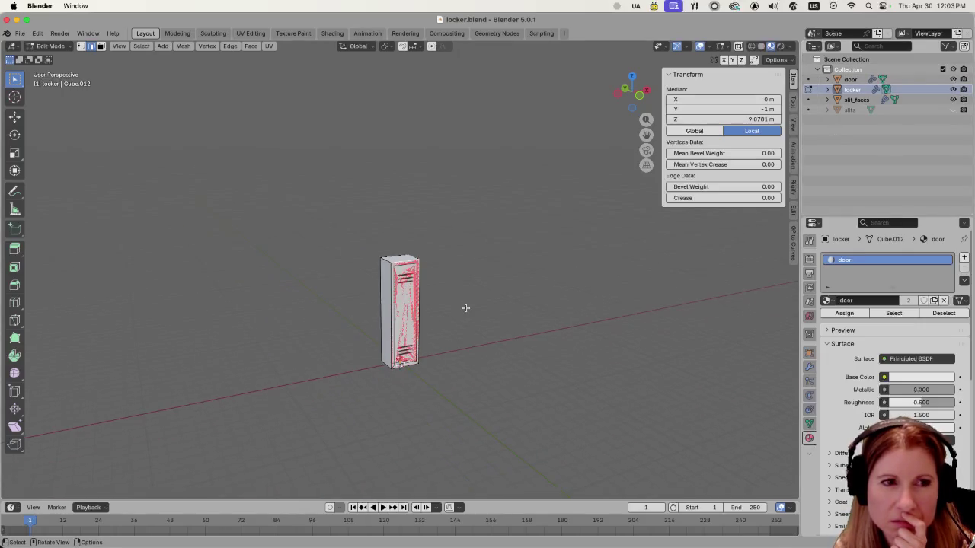
scroll(466, 308, down, 2)
scroll(466, 307, up, 6)
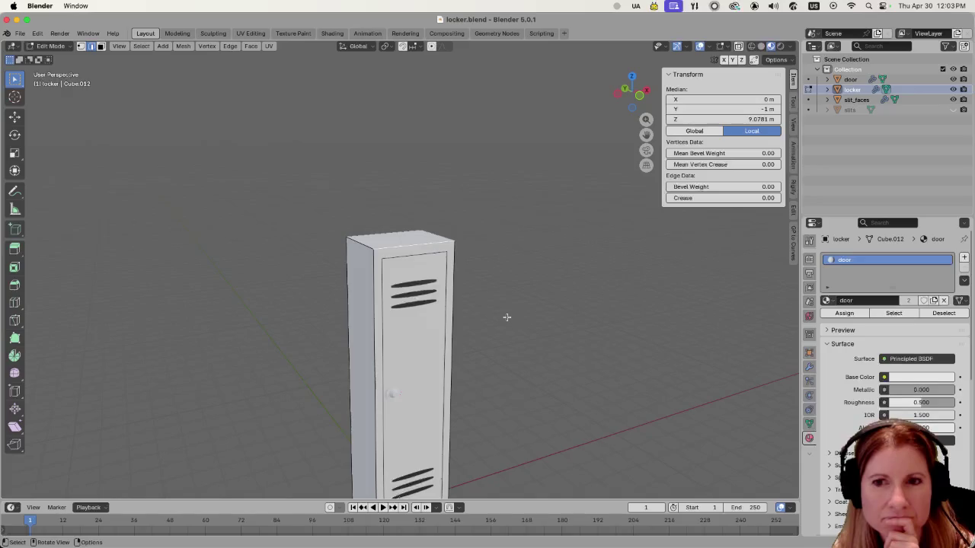
scroll(509, 314, down, 2)
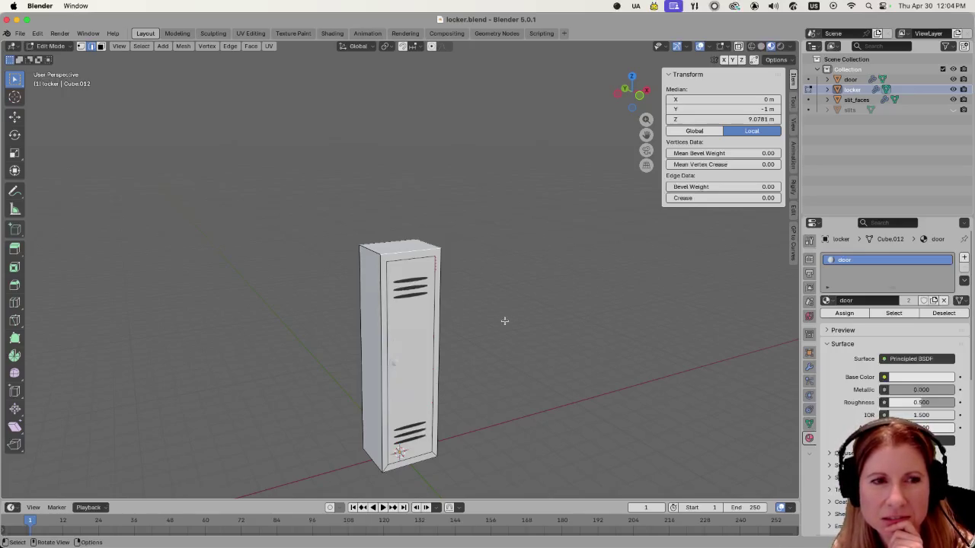
drag(531, 322, 557, 320)
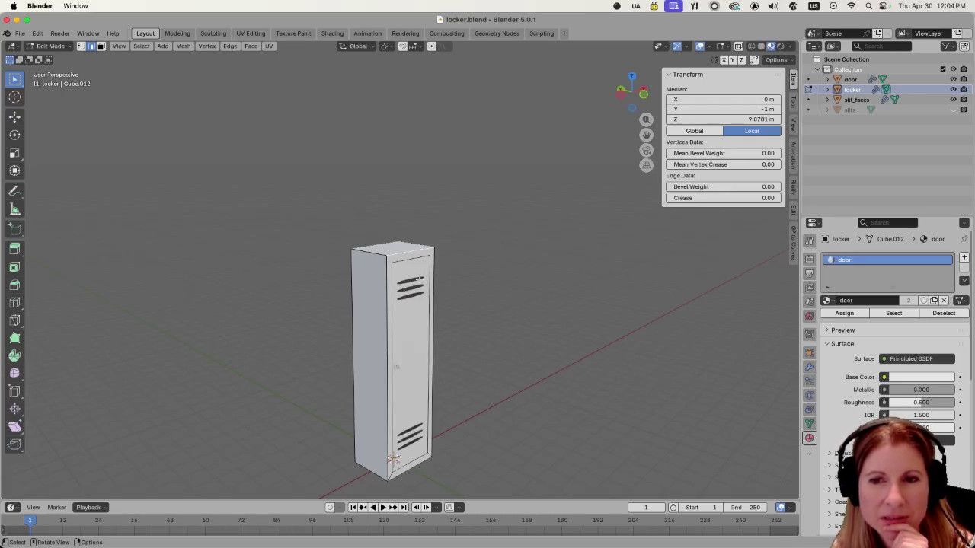
scroll(377, 258, up, 2)
mouse_move(376, 258)
mouse_down()
mouse_move(571, 304)
mouse_move(614, 300)
mouse_move(551, 322)
mouse_move(604, 305)
mouse_move(571, 318)
mouse_up()
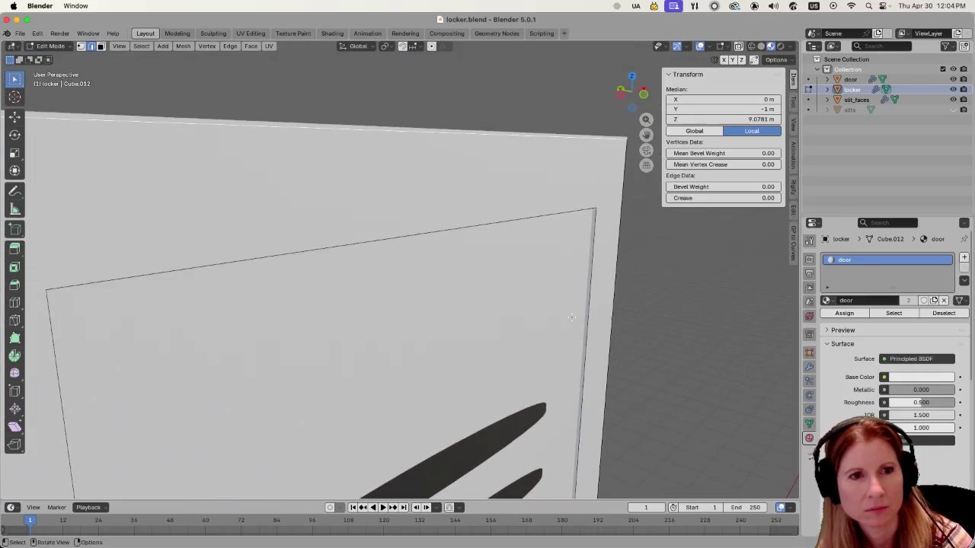
scroll(556, 308, down, 5)
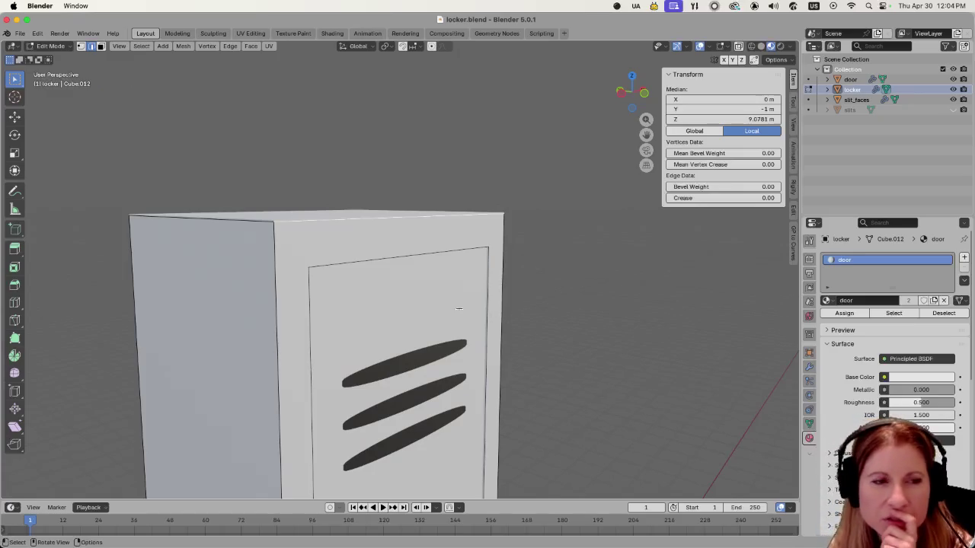
click(417, 286)
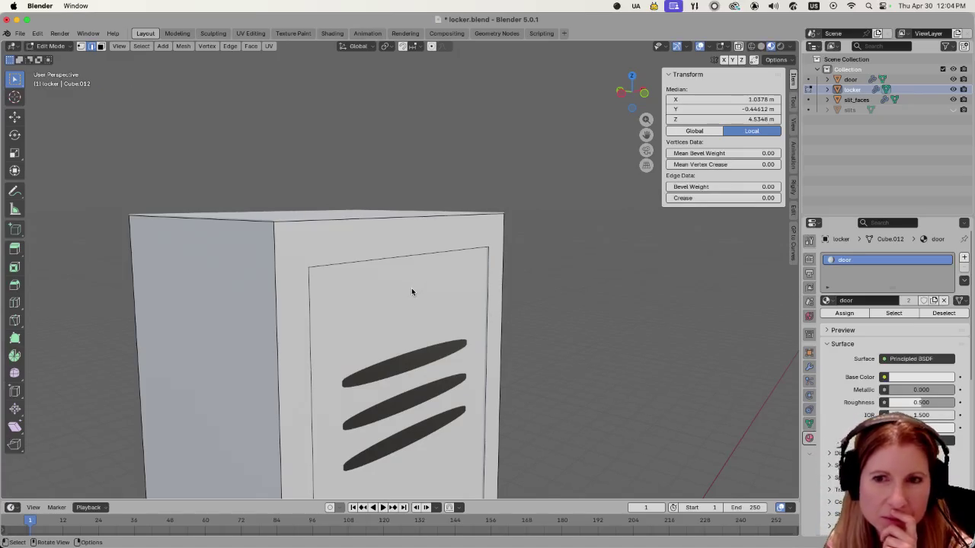
- Select the door object in the Outliner and orbit to inspect it
scroll(485, 313, down, 3)
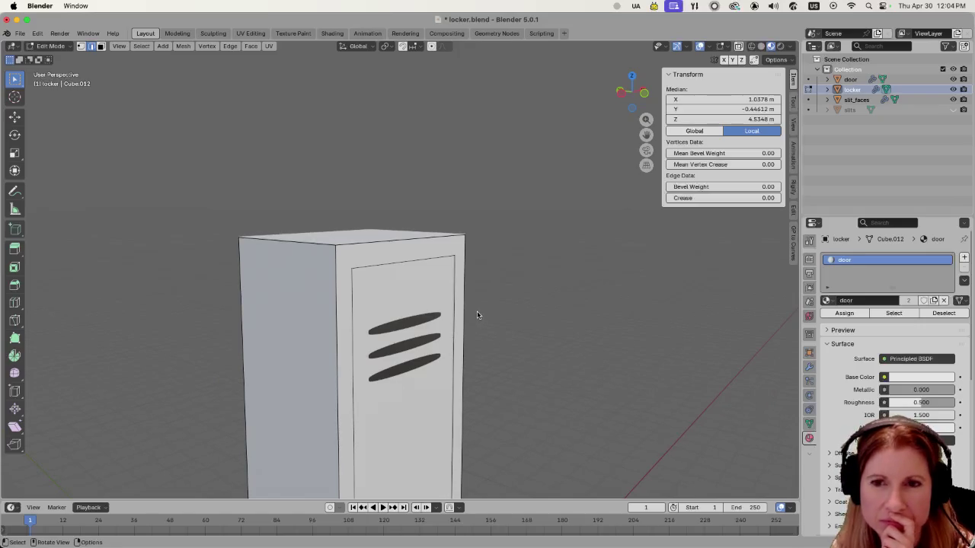
scroll(476, 312, up, 3)
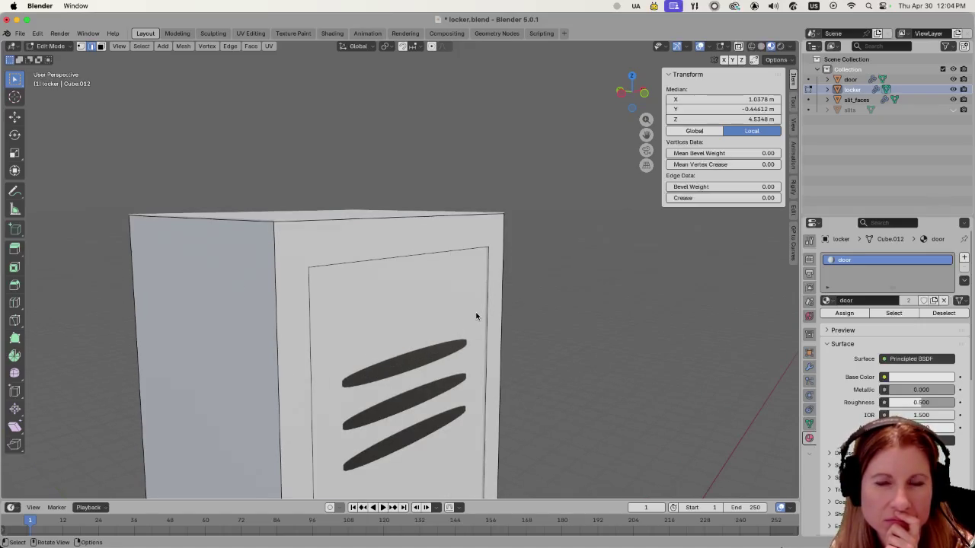
click(850, 79)
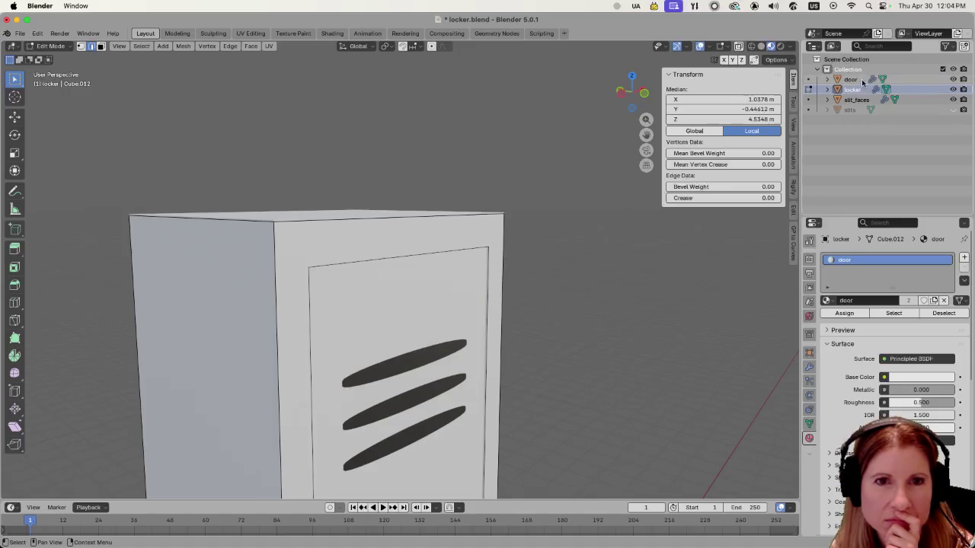
scroll(599, 272, down, 2)
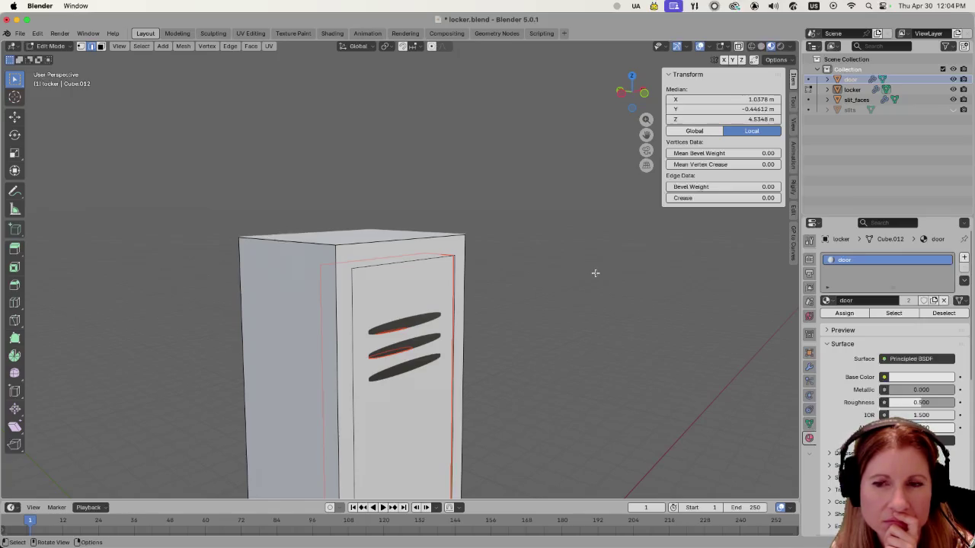
mouse_move(577, 290)
mouse_down()
mouse_move(614, 318)
mouse_move(578, 328)
mouse_up()
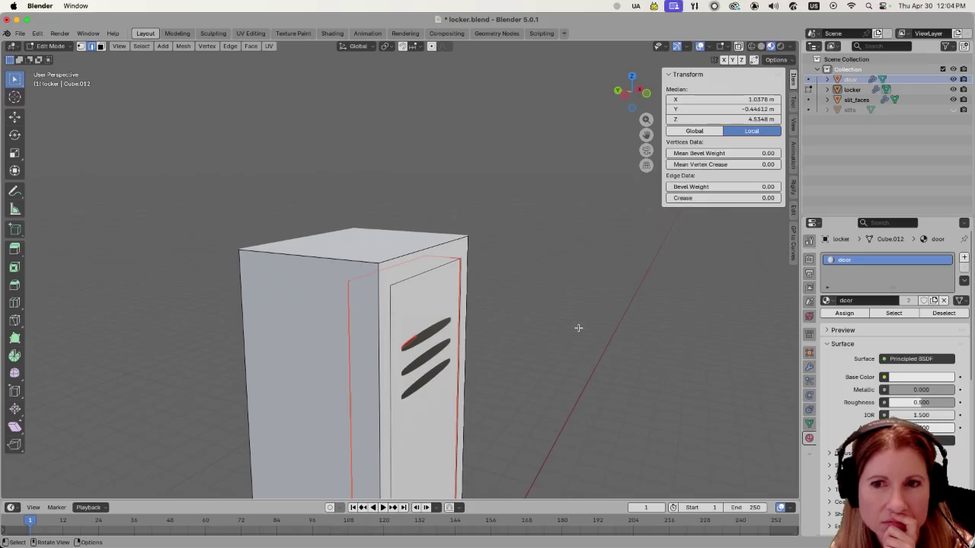
- Move the door geometry along global Y, look it over, and return to Object Mode
key(g)
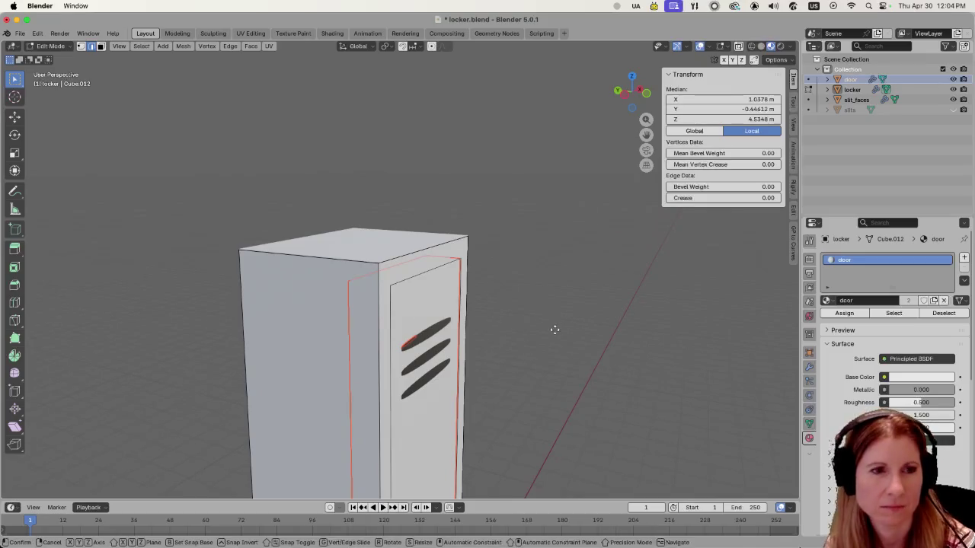
key(y)
click(509, 294)
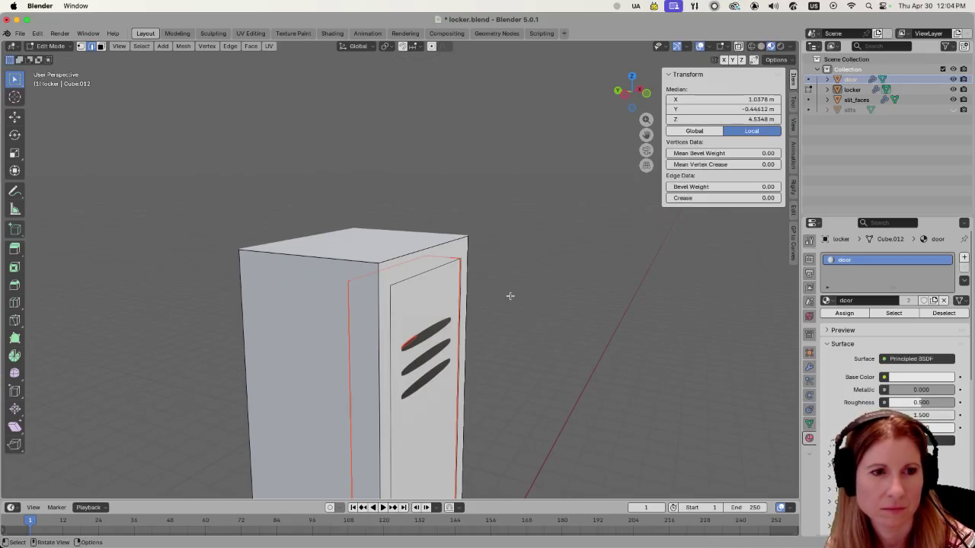
scroll(537, 328, down, 5)
drag(541, 332, 474, 344)
scroll(474, 344, up, 3)
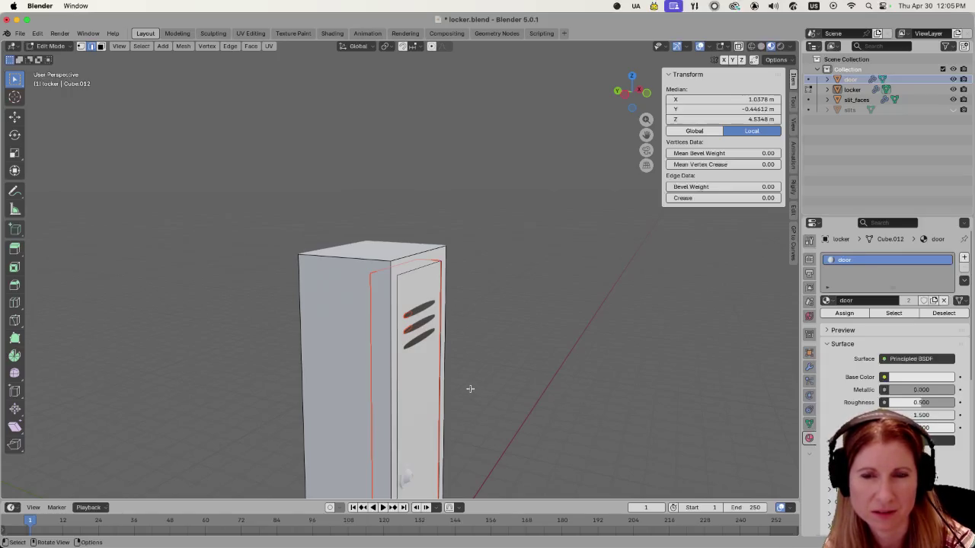
scroll(450, 403, up, 3)
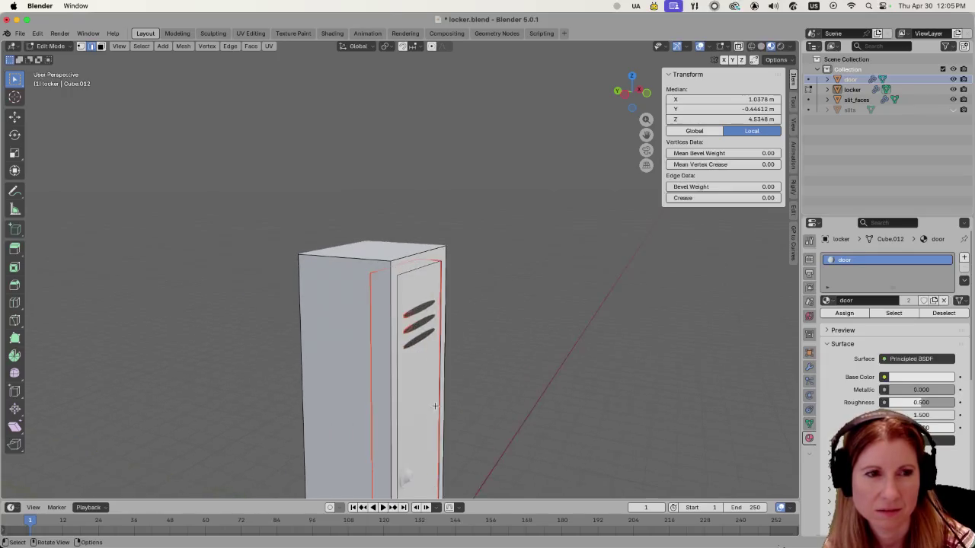
scroll(434, 405, up, 5)
scroll(564, 426, left, 5)
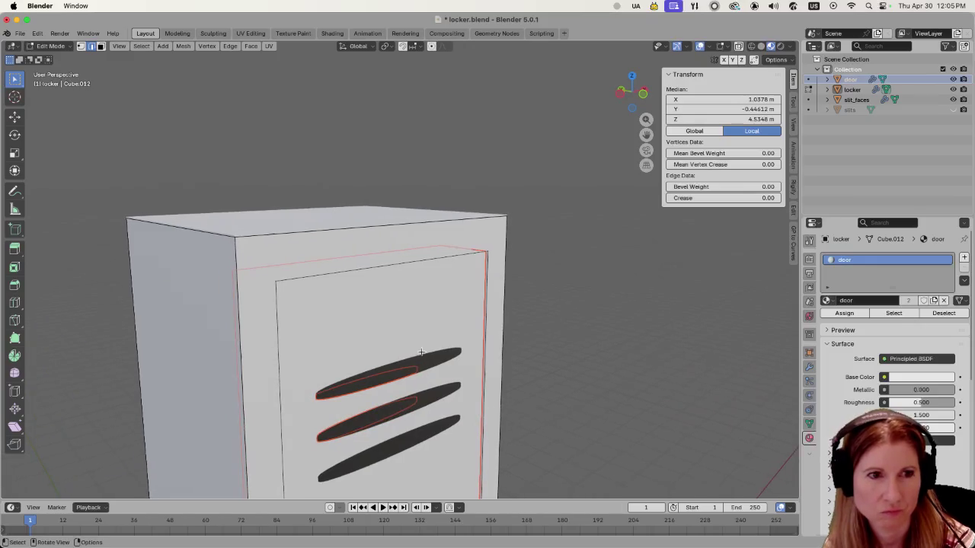
key(Tab)
- Push the door object forward along global Y to location Y -0.14613 m
click(389, 329)
scroll(426, 376, right, 5)
key(g)
key(y)
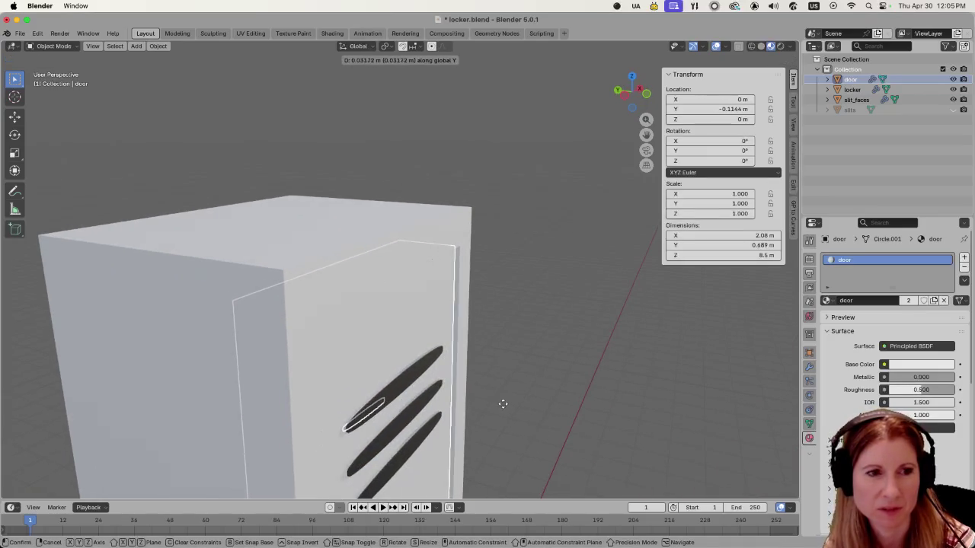
click(499, 402)
scroll(495, 387, down, 5)
scroll(488, 381, left, 2)
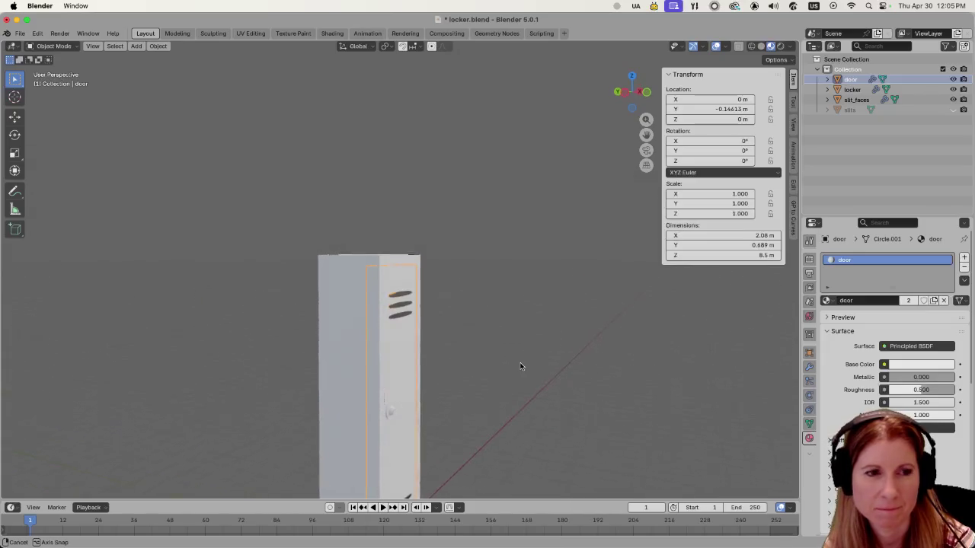
scroll(488, 358, up, 5)
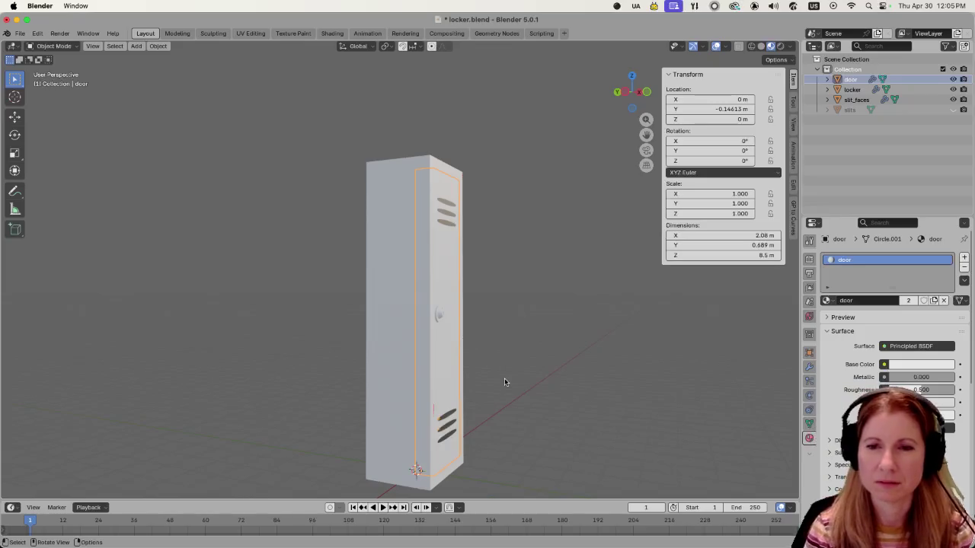
scroll(496, 375, up, 5)
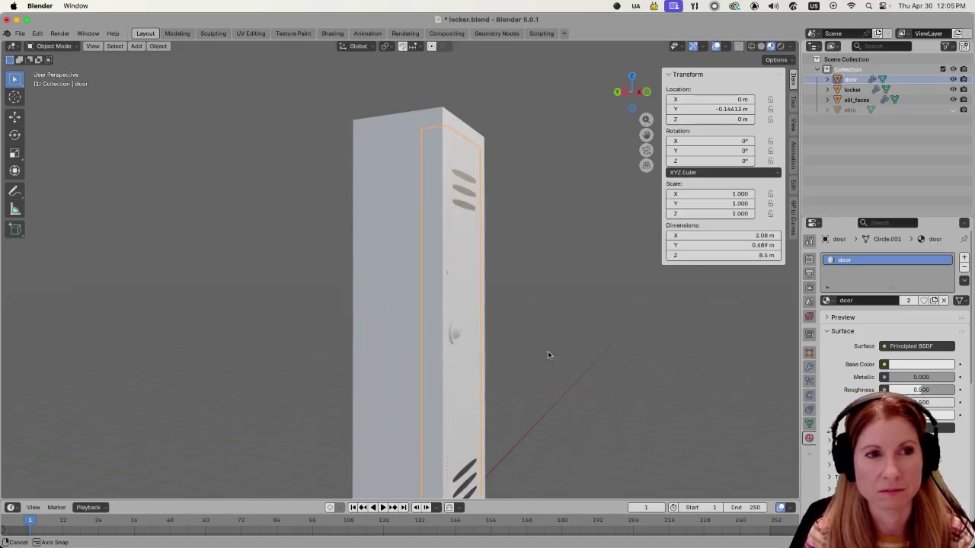
scroll(485, 370, left, 5)
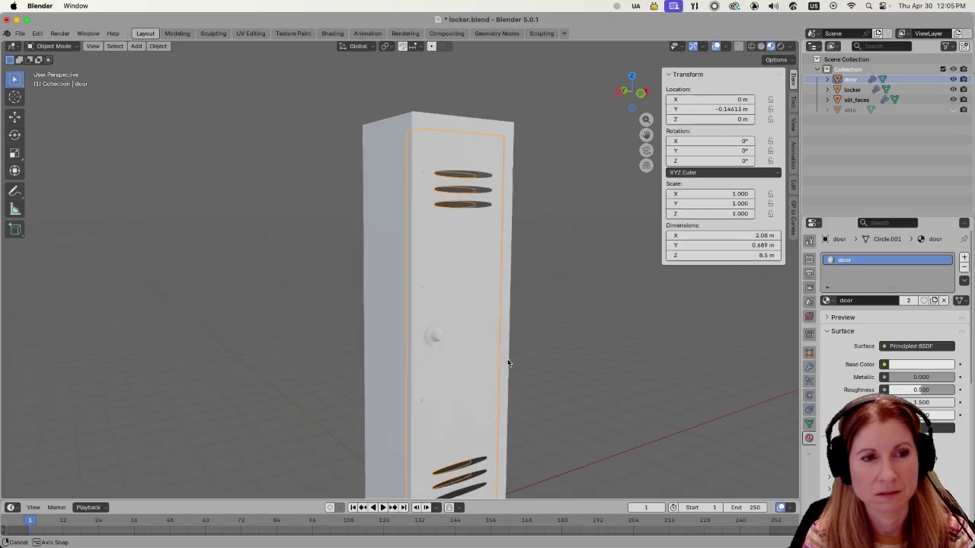
- Toggle the selection between the door and locker objects, then clear it
shift+click(440, 334)
shift+click(435, 337)
shift+click(467, 320)
scroll(467, 320, left, 4)
click(466, 311)
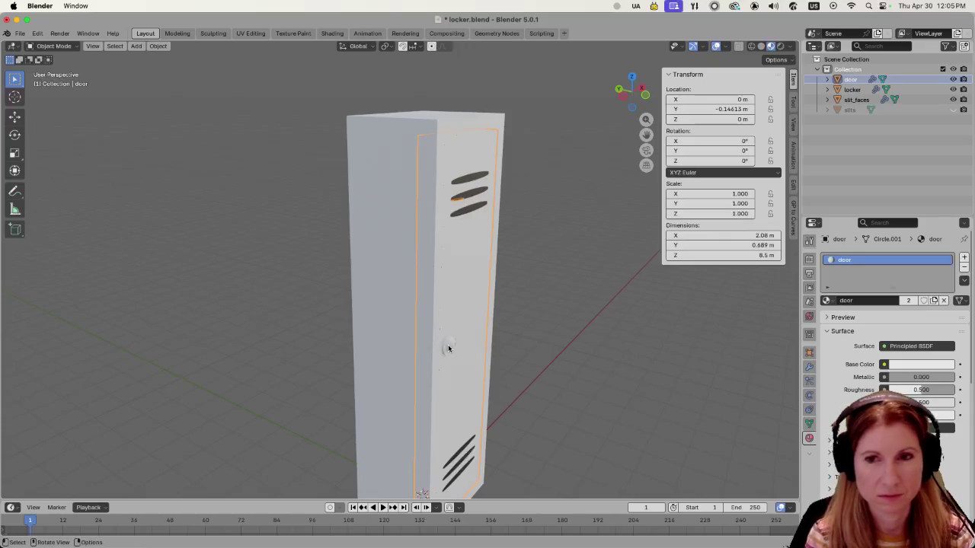
click(852, 90)
click(563, 287)
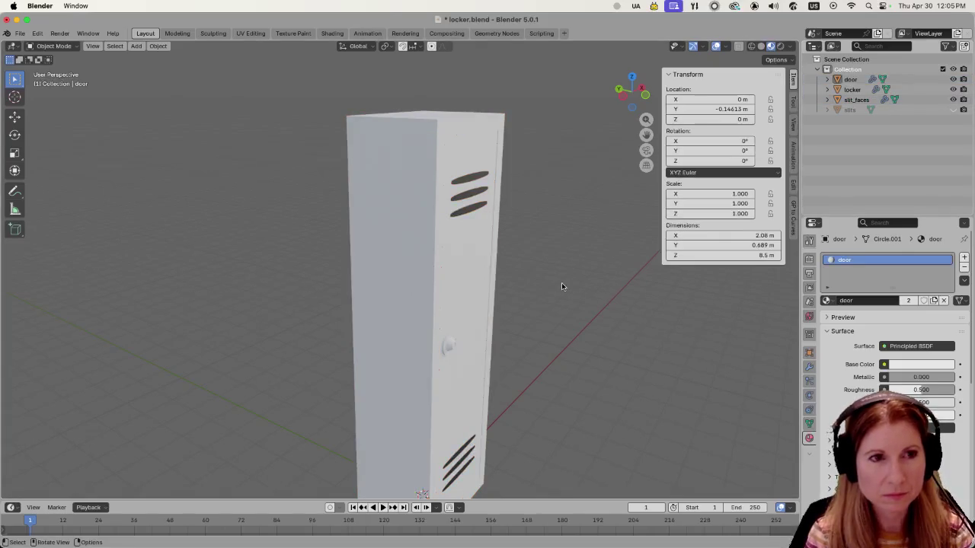
click(467, 208)
key(alt+a)
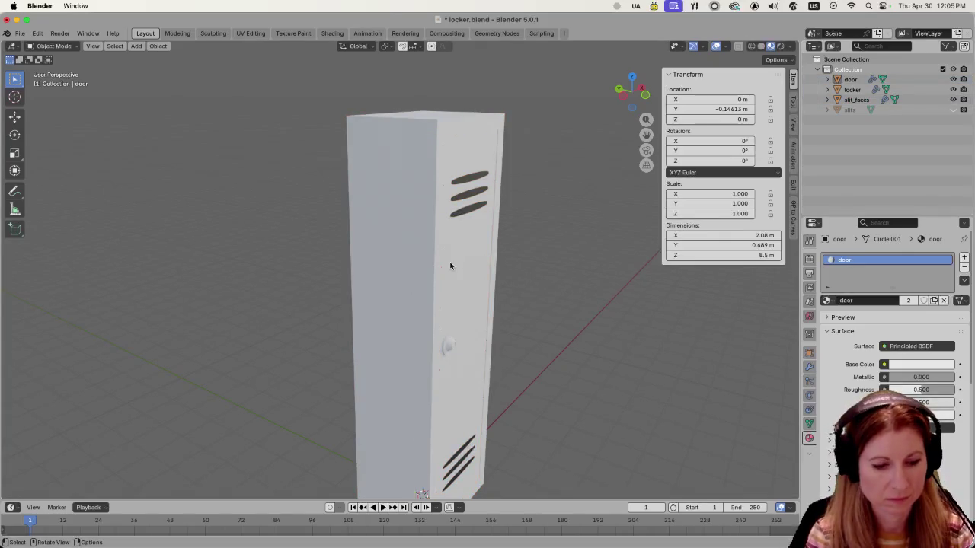
- Orbit higher and select the door together with slit_faces
mouse_move(564, 290)
mouse_down()
mouse_move(571, 318)
mouse_move(516, 272)
mouse_up()
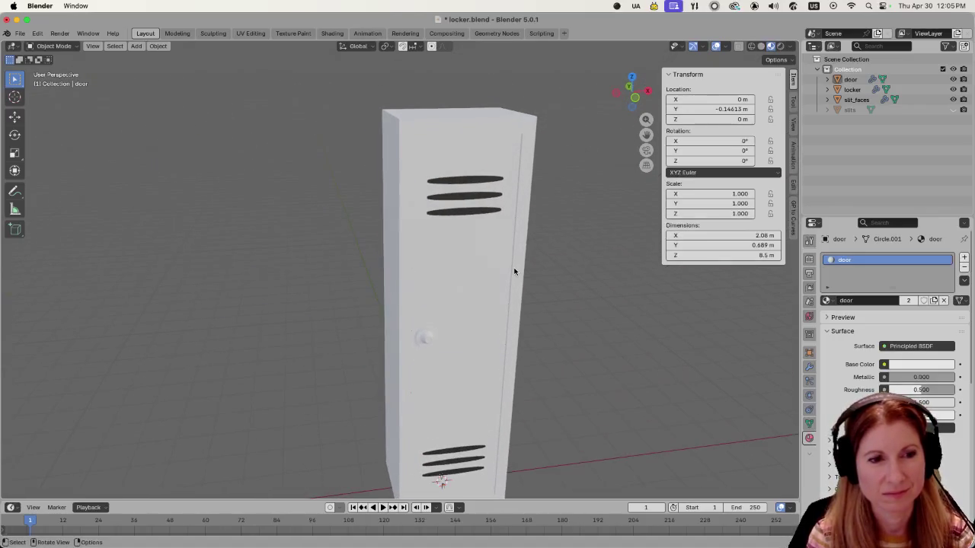
click(480, 265)
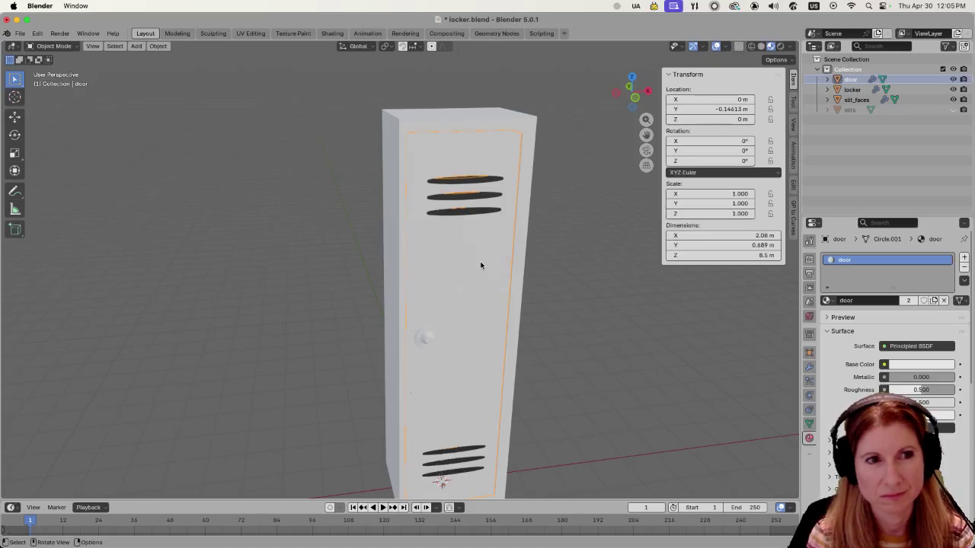
scroll(480, 265, down, 4)
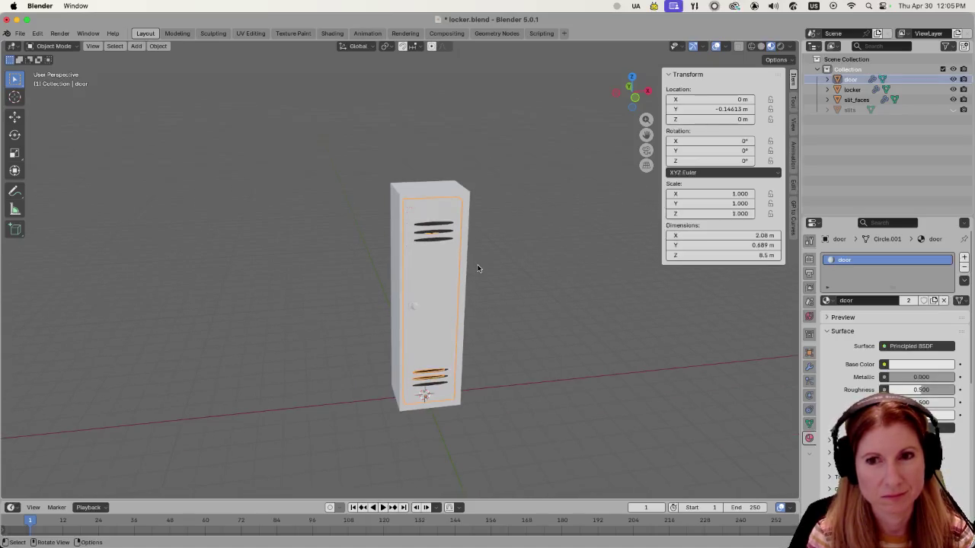
scroll(437, 269, left, 3)
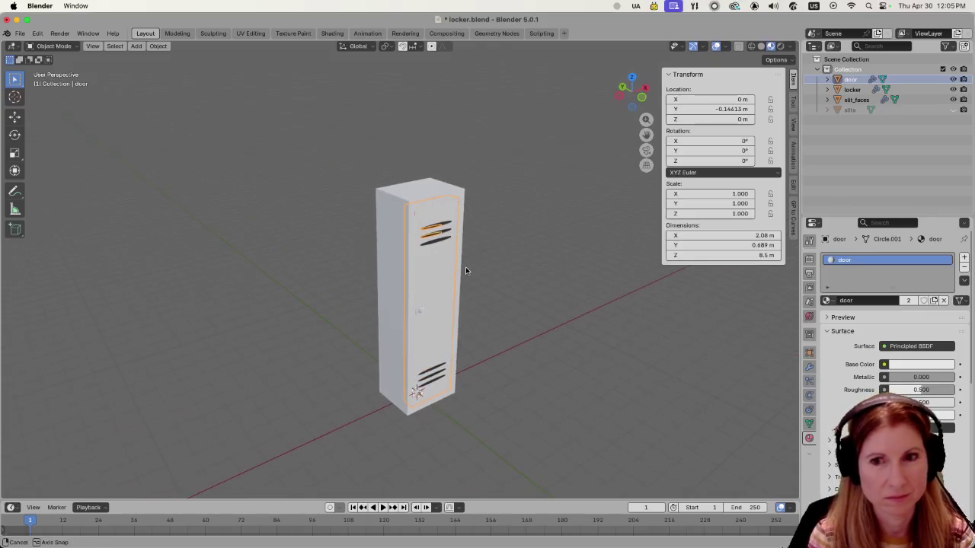
scroll(463, 276, up, 4)
scroll(466, 277, left, 2)
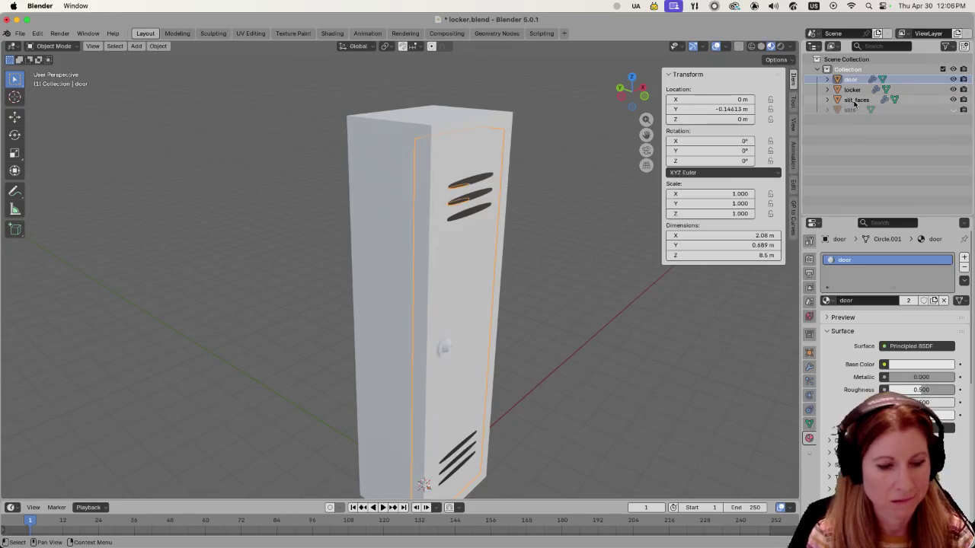
ctrl+click(855, 101)
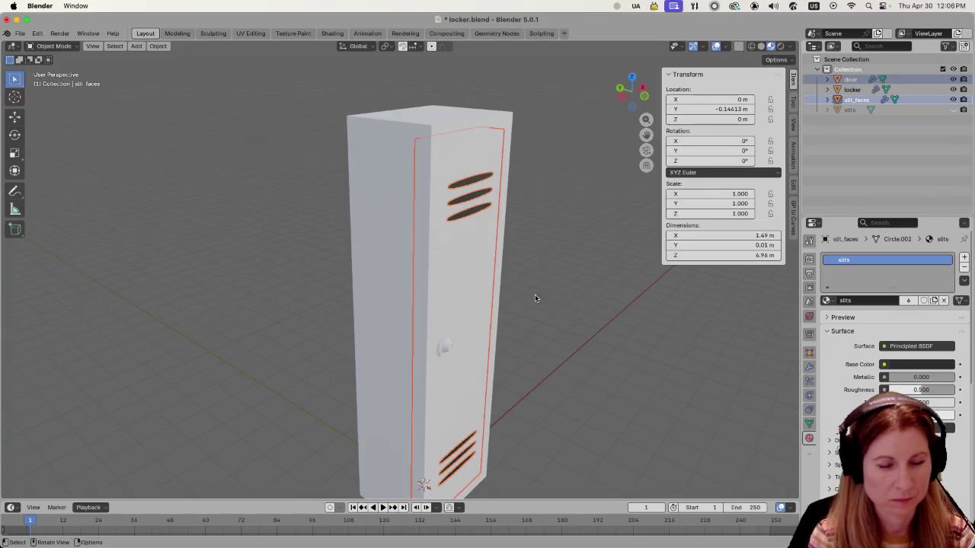
- Move door and slit_faces 0.24022 m along global Y, then deselect and orbit out
key(g)
key(y)
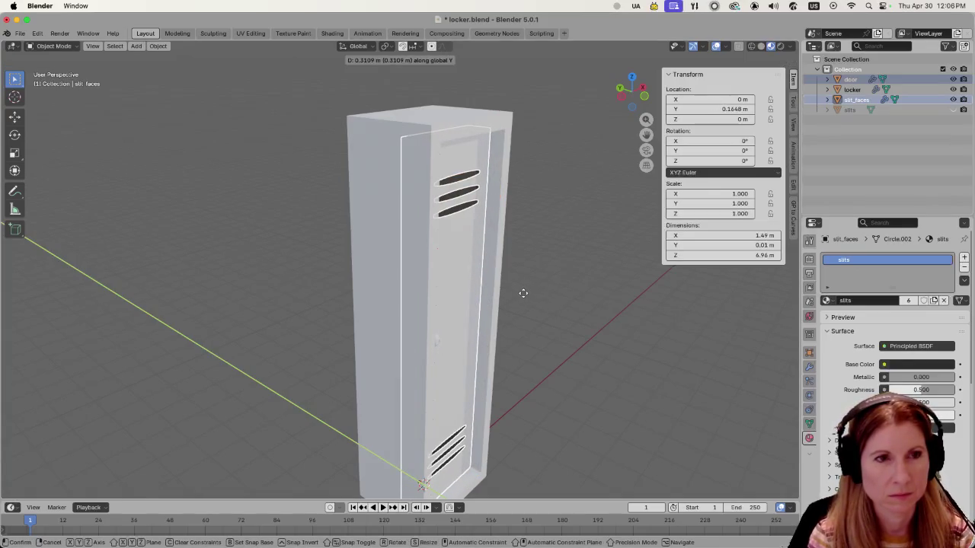
click(527, 297)
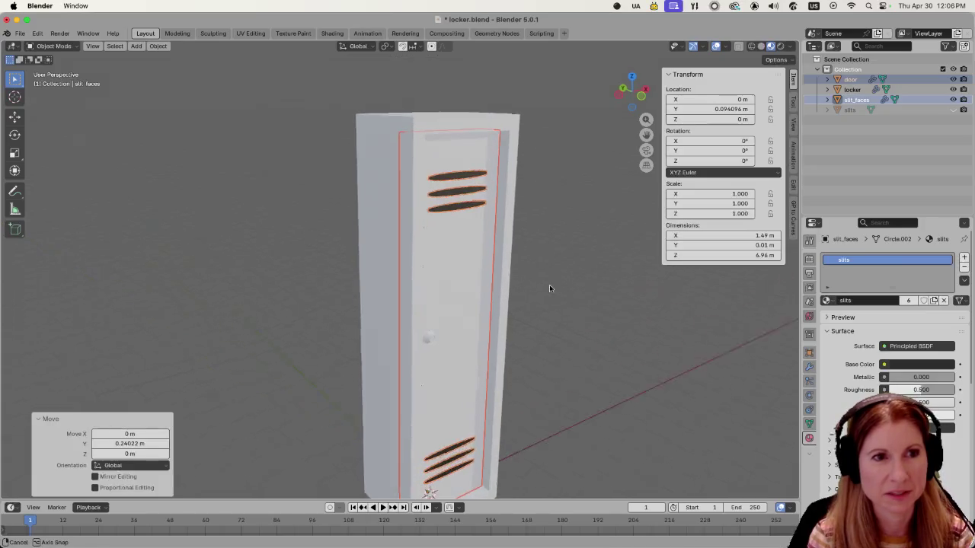
click(541, 284)
scroll(539, 276, up, 5)
drag(411, 274, 581, 285)
scroll(564, 289, down, 5)
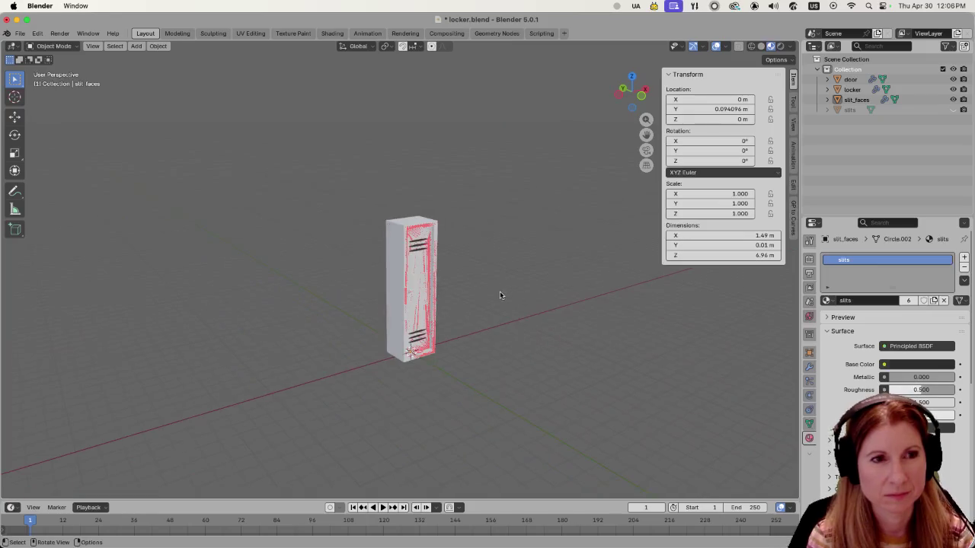